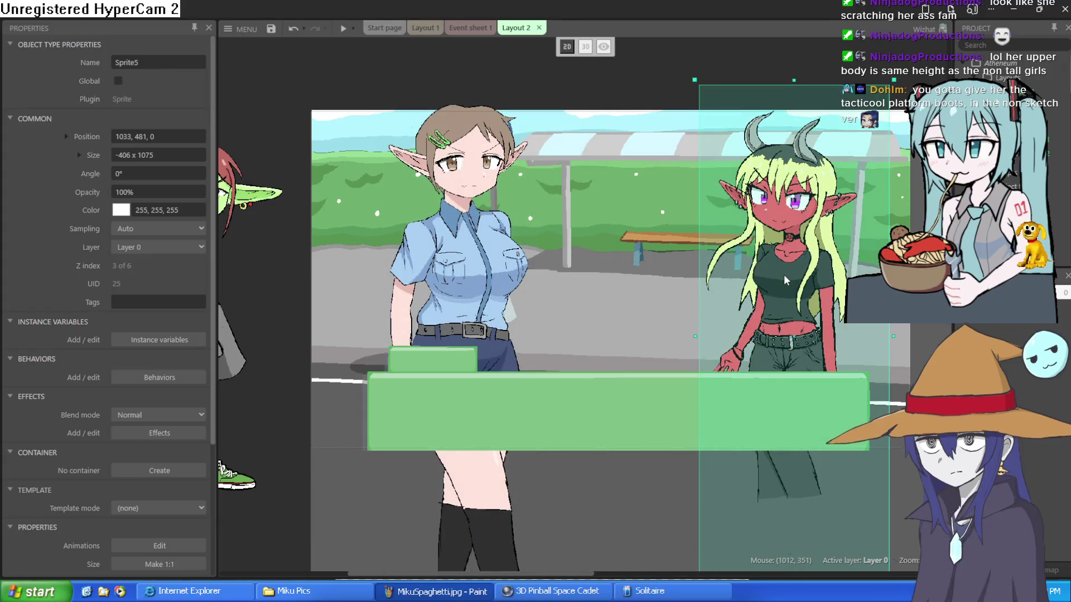
Move Nixie past the scene's left edge and stand the police elf beside her at -526, 633
mouse_move(229, 350)
left_mouse_down()
mouse_move(621, 344)
mouse_move(725, 424)
mouse_move(715, 446)
mouse_move(678, 270)
mouse_move(647, 475)
left_mouse_up()
scroll(678, 270, "down", 3)
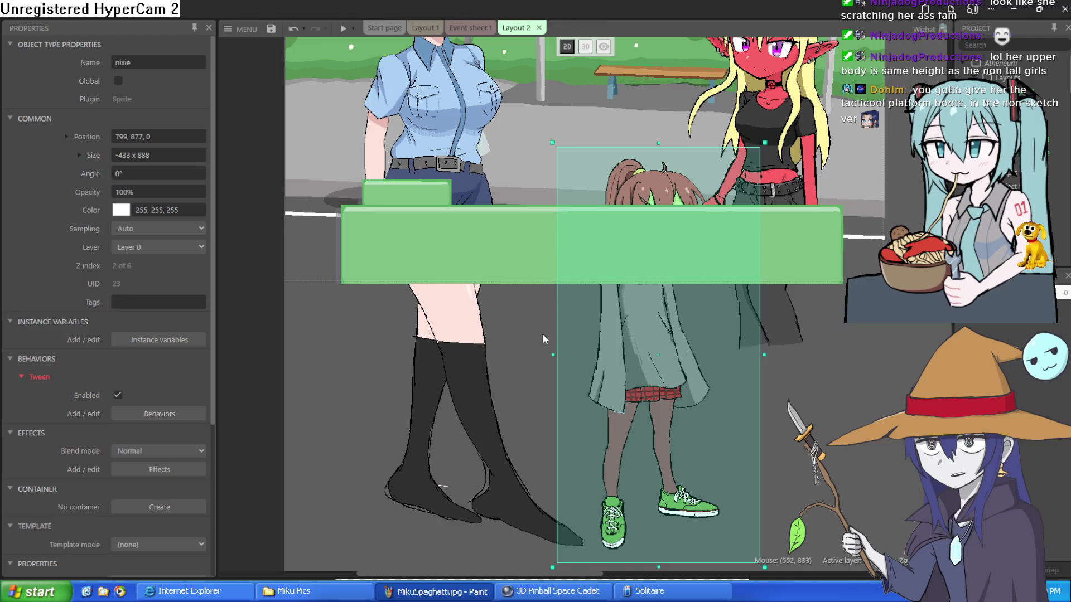
left_click_drag(305, 318, 460, 327)
left_click_drag(553, 328, 240, 329)
mouse_move(818, 384)
left_mouse_down()
mouse_move(390, 337)
mouse_move(439, 350)
left_mouse_up()
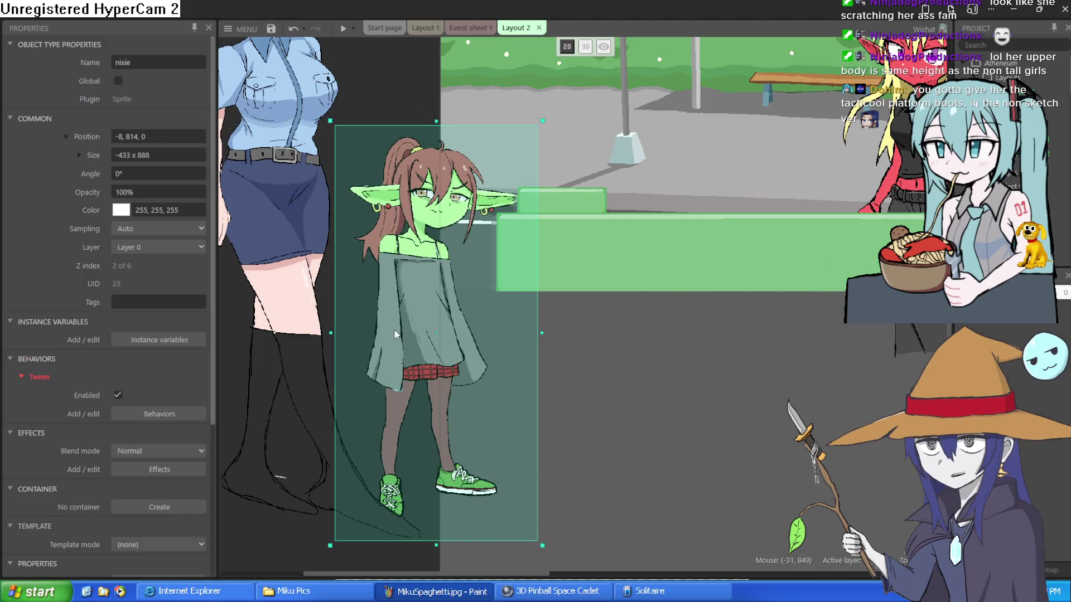
left_click_drag(377, 296, 439, 341)
scroll(439, 341, "down", 3)
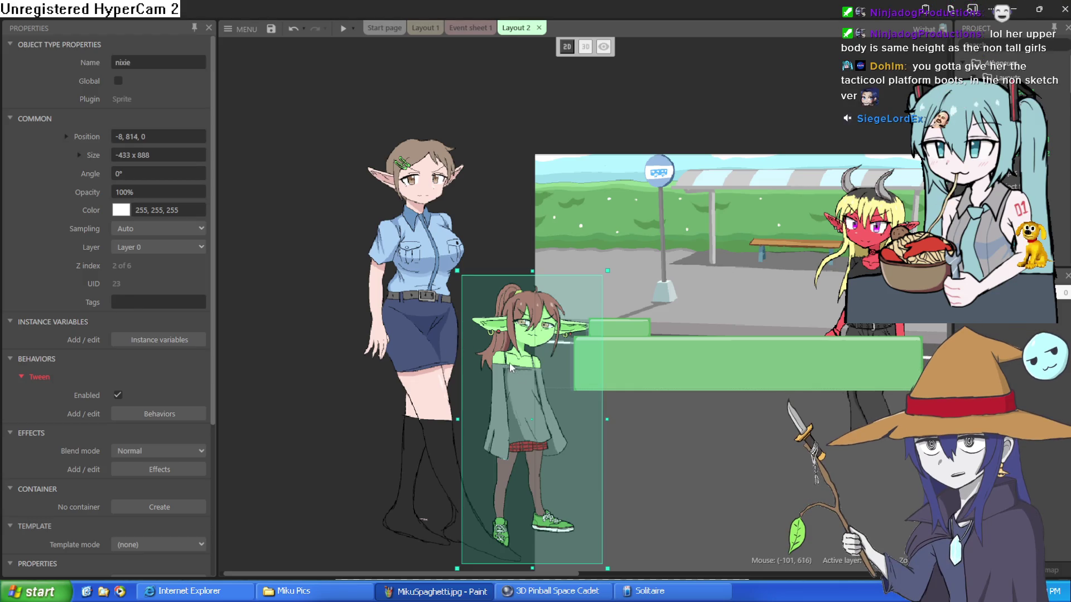
mouse_move(520, 393)
left_mouse_down()
mouse_move(565, 387)
mouse_move(472, 394)
mouse_move(470, 365)
left_mouse_up()
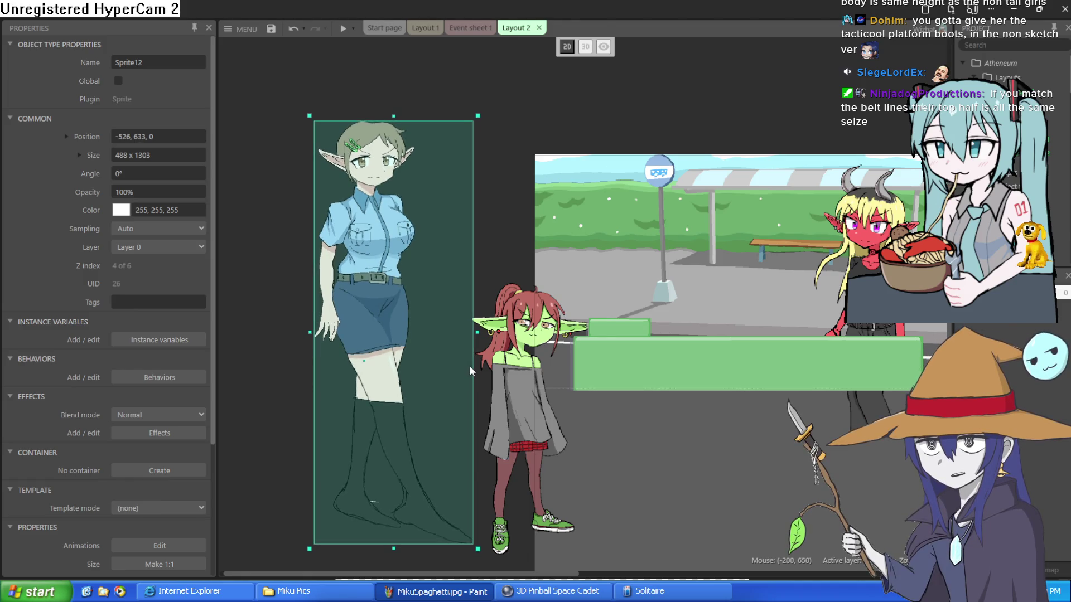
Drag Nixie and the police elf back into the bus-stop scene, raising the elf slightly
left_click(513, 244)
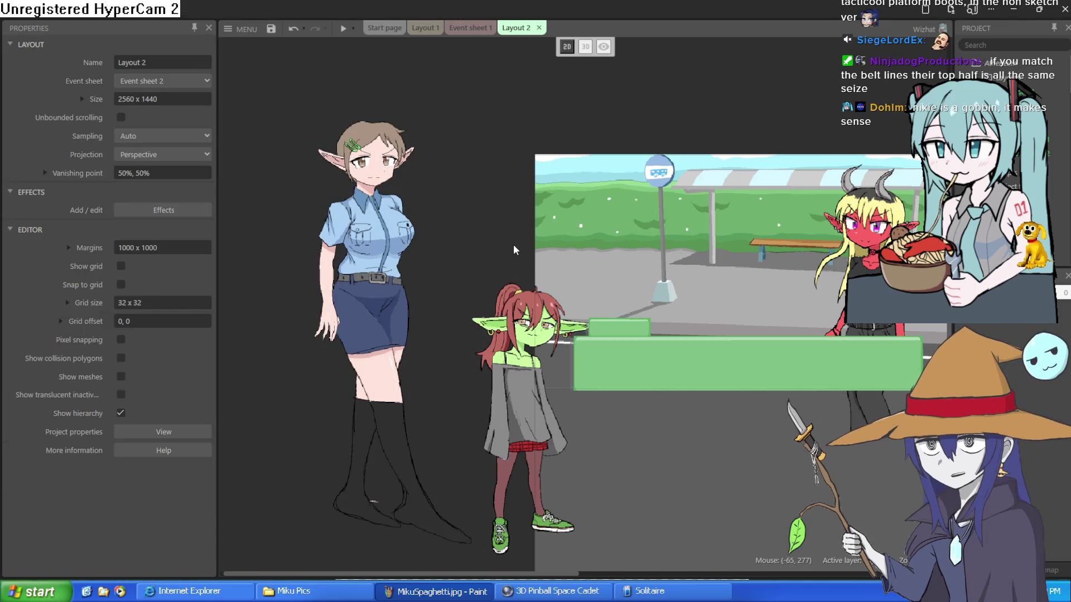
mouse_move(510, 372)
left_mouse_down()
mouse_move(489, 367)
mouse_move(736, 416)
left_mouse_up()
mouse_move(371, 353)
left_mouse_down()
mouse_move(508, 382)
mouse_move(620, 376)
left_mouse_up()
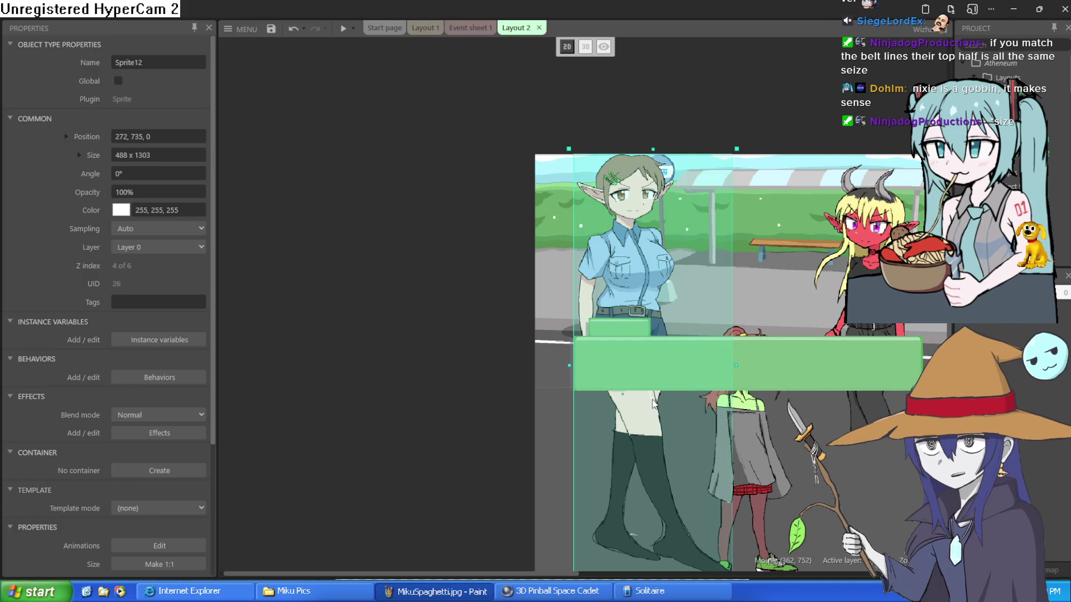
left_click_drag(654, 436, 655, 427)
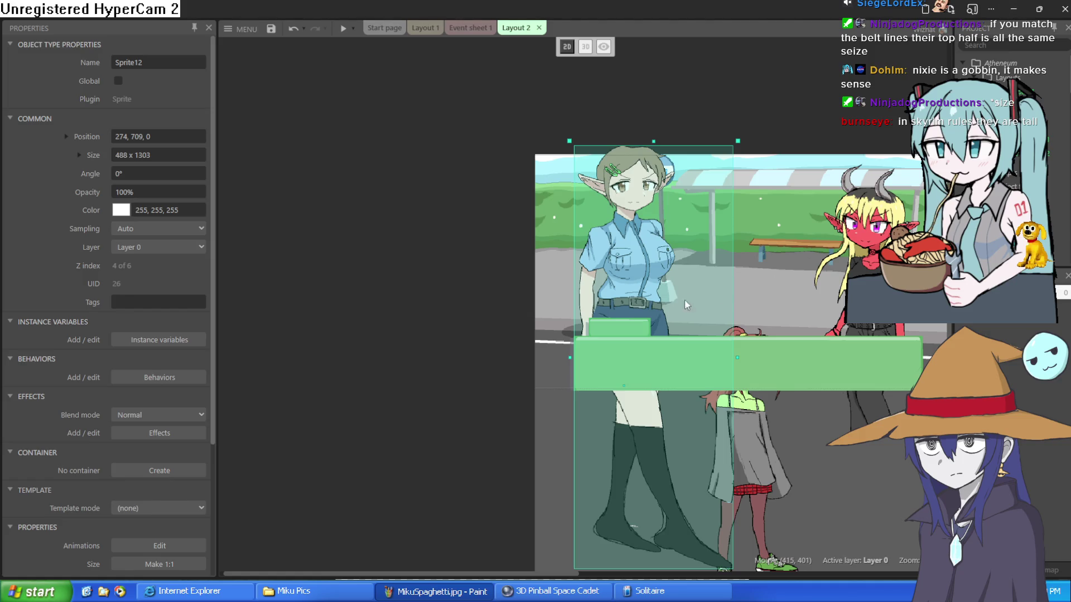
Lift Nixie up beside the elf and red demon girl, then pan the view to frame them
mouse_move(755, 467)
left_mouse_down()
mouse_move(744, 420)
mouse_move(768, 376)
left_mouse_up()
scroll(674, 409, "down", 5)
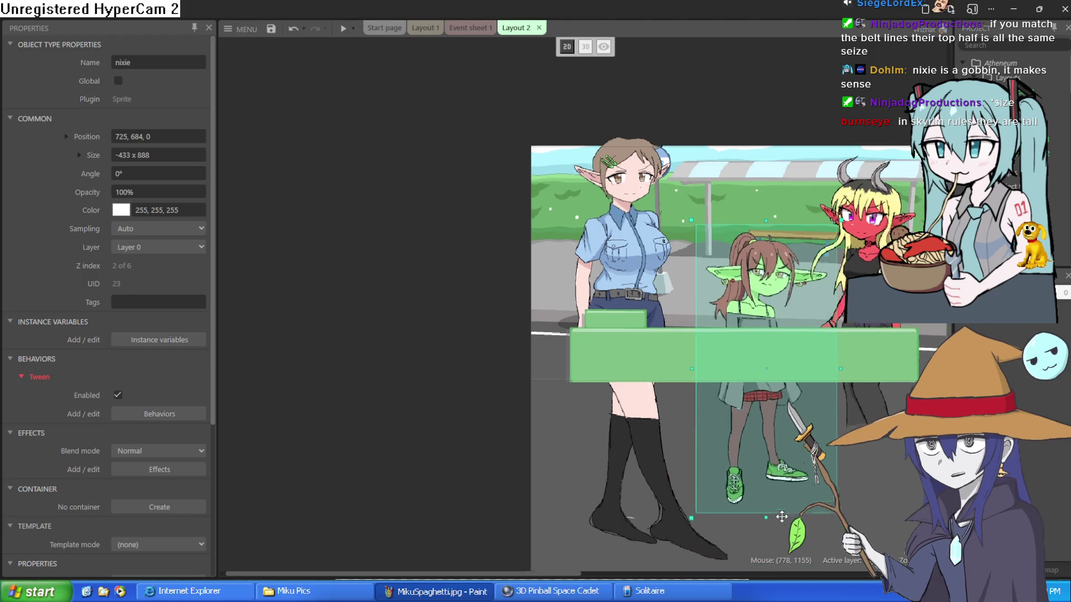
scroll(674, 413, "up", 4)
scroll(658, 319, "down", 2)
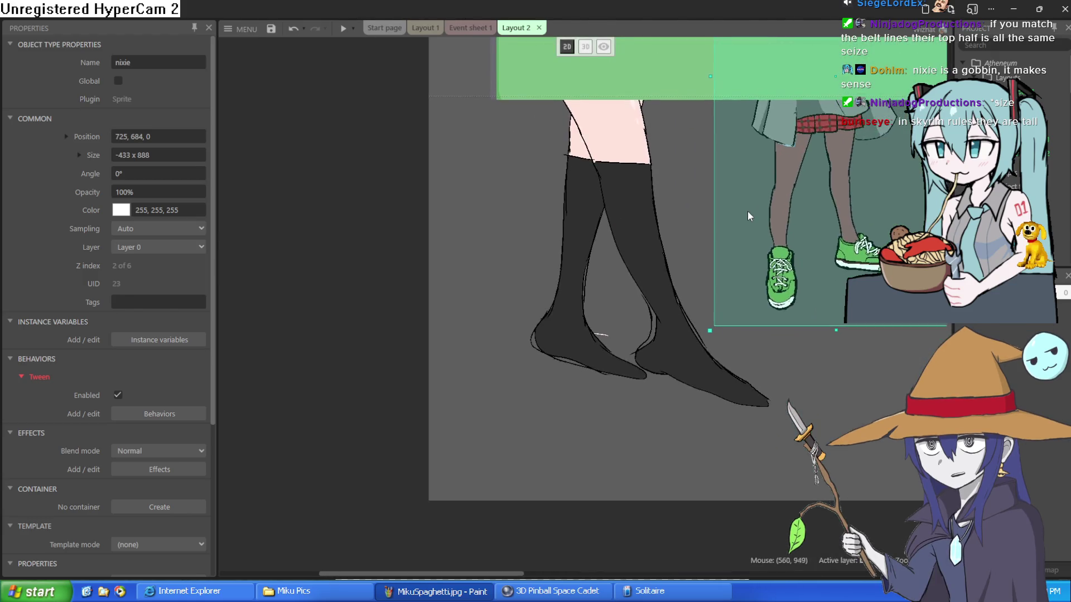
scroll(748, 210, "up", 3)
scroll(685, 481, "down", 2)
left_click_drag(731, 453, 747, 417)
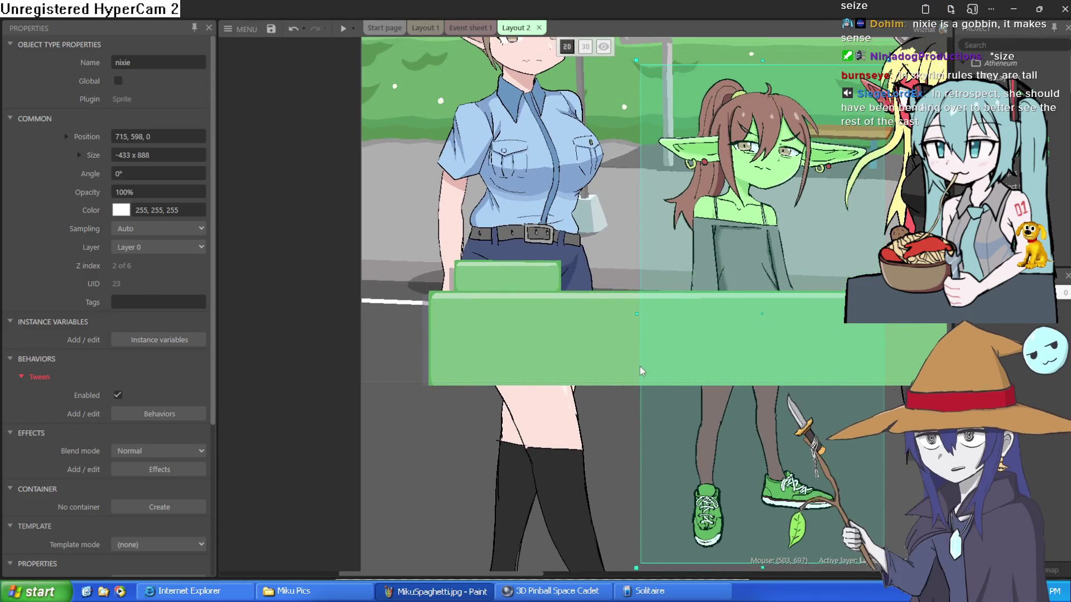
scroll(593, 535, "up", 2)
mouse_move(593, 536)
left_mouse_down()
mouse_move(543, 528)
mouse_move(422, 553)
mouse_move(429, 562)
mouse_move(482, 558)
mouse_move(504, 512)
left_mouse_up()
left_click(343, 27)
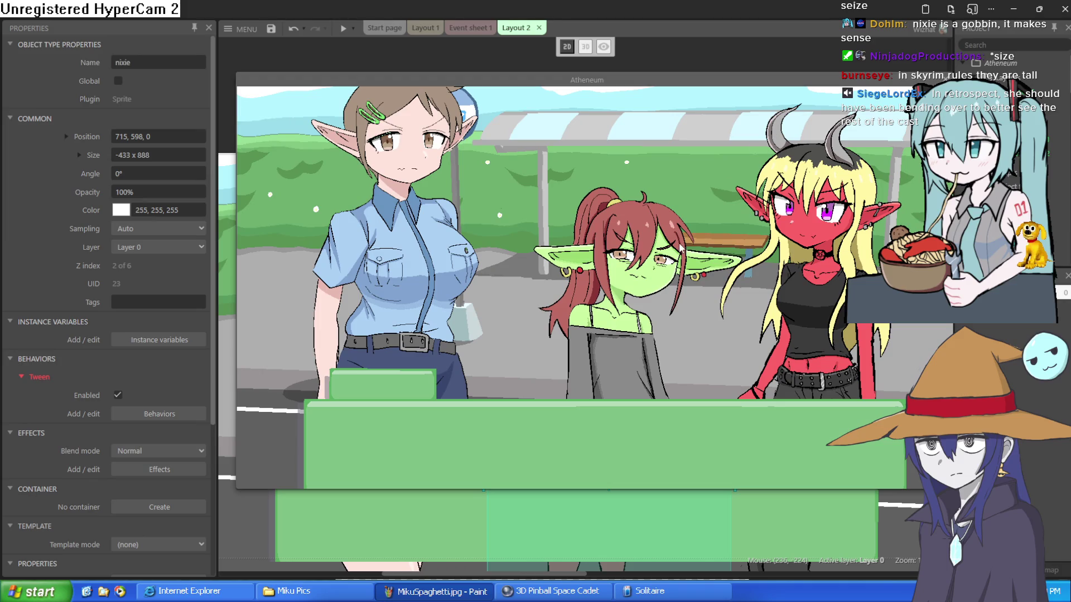
mouse_move(724, 81)
left_mouse_down()
mouse_move(609, 63)
mouse_move(617, 68)
left_mouse_up()
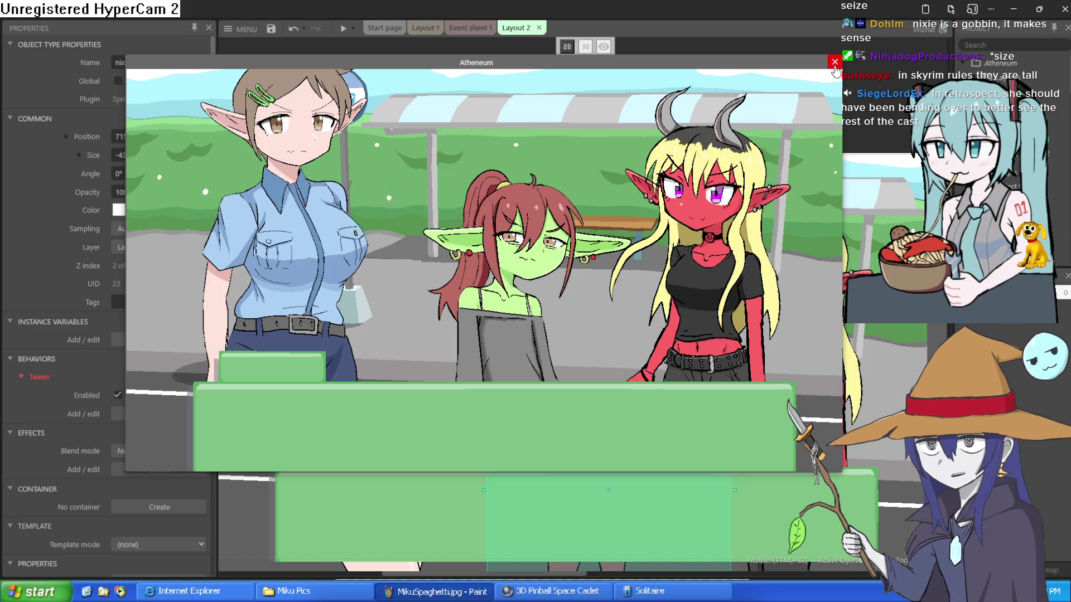
left_click(835, 62)
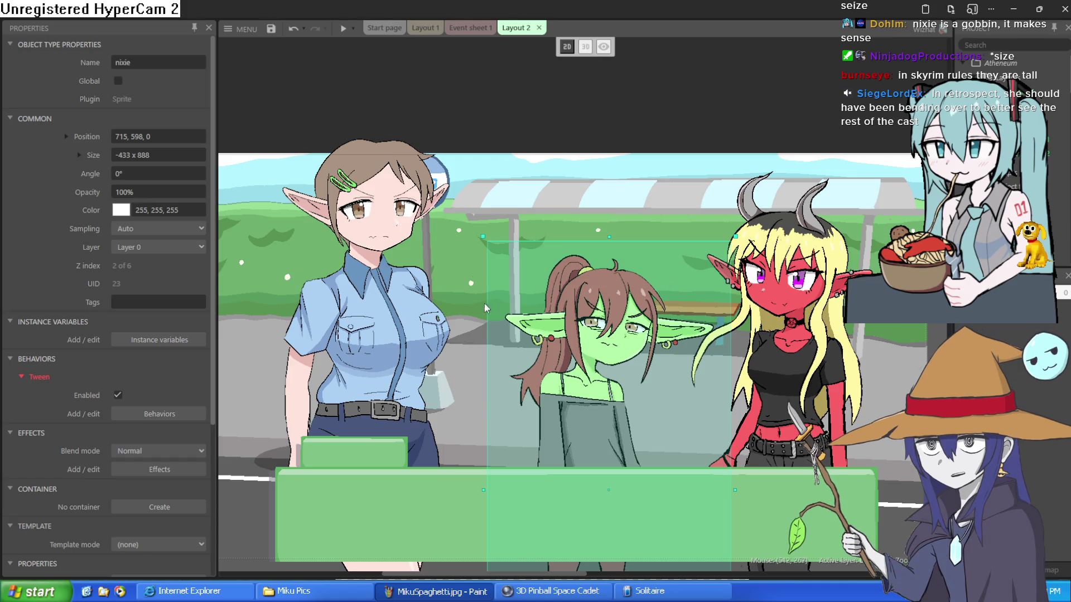
Move the police elf out of the scene to stand beside the gnome
left_click(363, 313)
left_click_drag(442, 60, 459, 48)
scroll(421, 235, "down", 4)
mouse_move(421, 235)
left_mouse_down()
mouse_move(808, 368)
mouse_move(771, 289)
mouse_move(757, 319)
mouse_move(910, 316)
left_mouse_up()
scroll(758, 307, "up", 4)
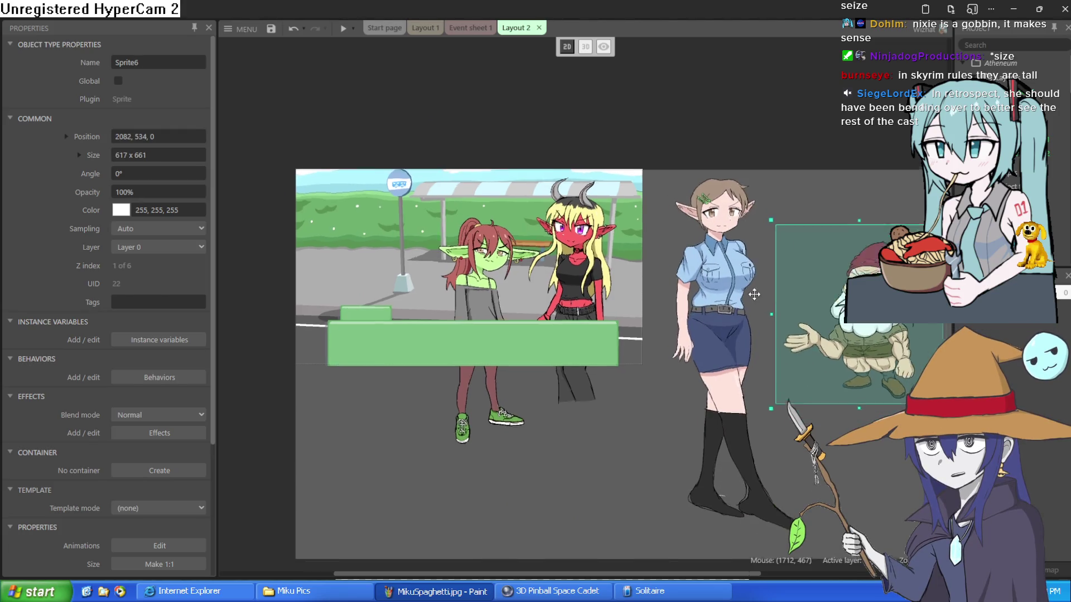
scroll(703, 267, "down", 2)
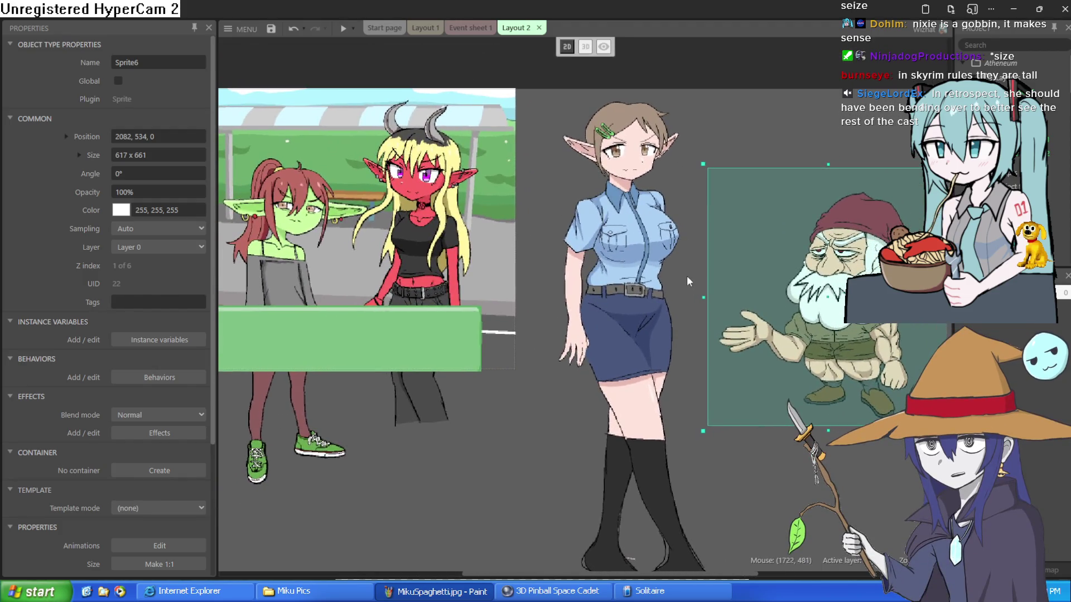
Move the police elf to the scene's left edge at 232, 477
left_click(686, 274)
scroll(661, 223, "up", 4)
scroll(697, 223, "down", 3)
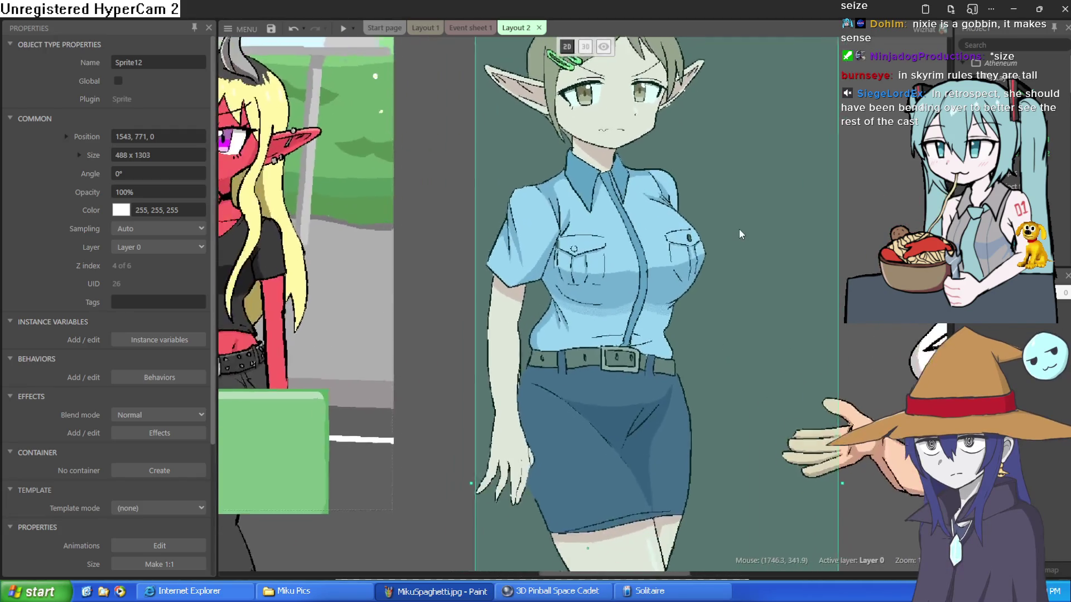
left_click(825, 262)
scroll(702, 264, "down", 3)
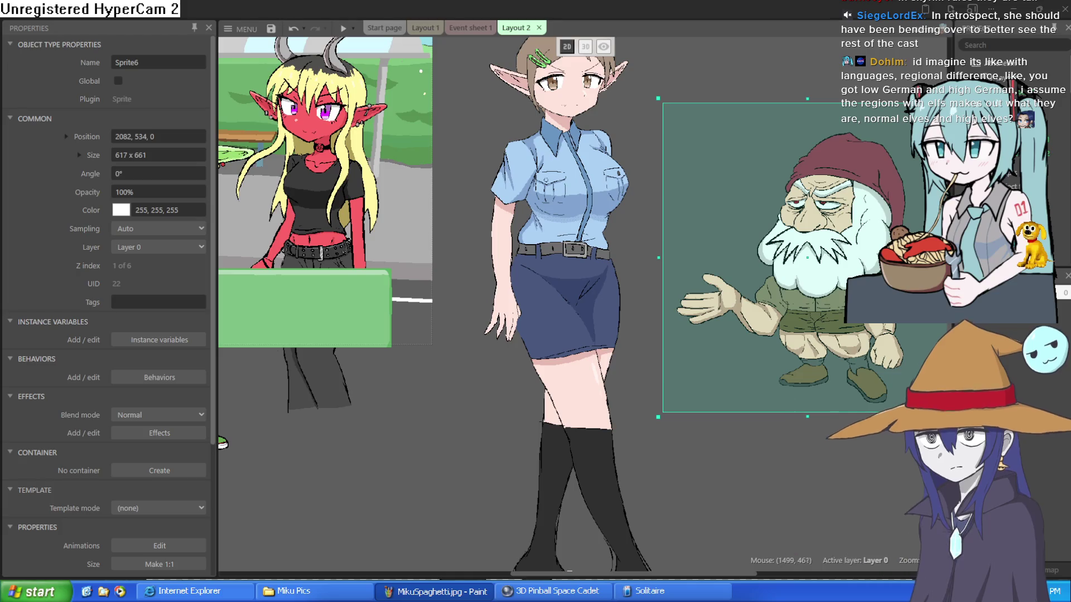
scroll(579, 301, "up", 5)
scroll(580, 301, "down", 5)
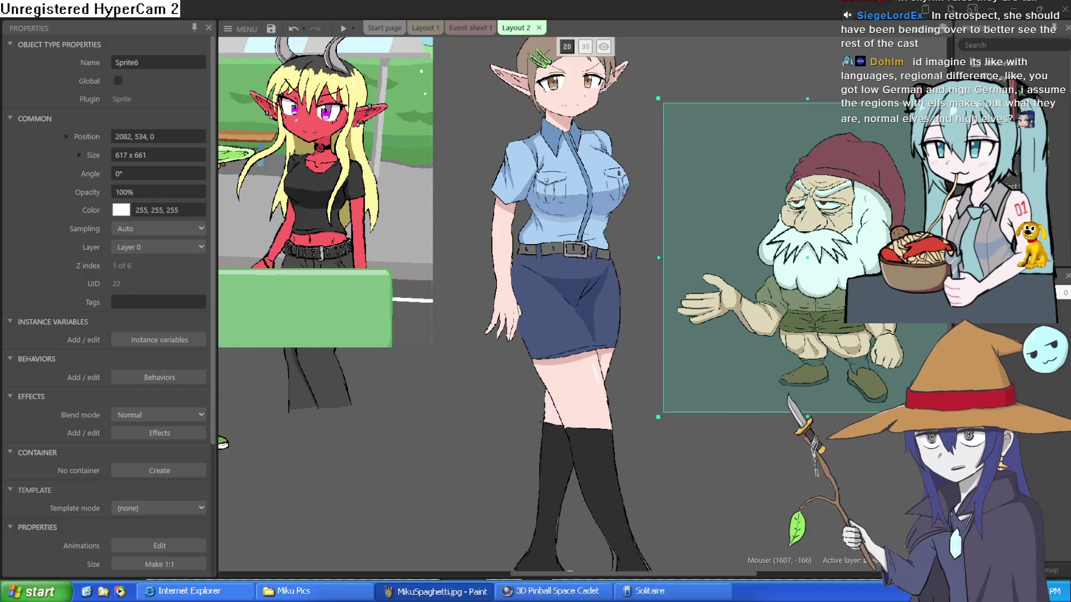
scroll(488, 290, "down", 2)
mouse_move(524, 251)
left_mouse_down()
mouse_move(224, 241)
mouse_move(299, 169)
left_mouse_up()
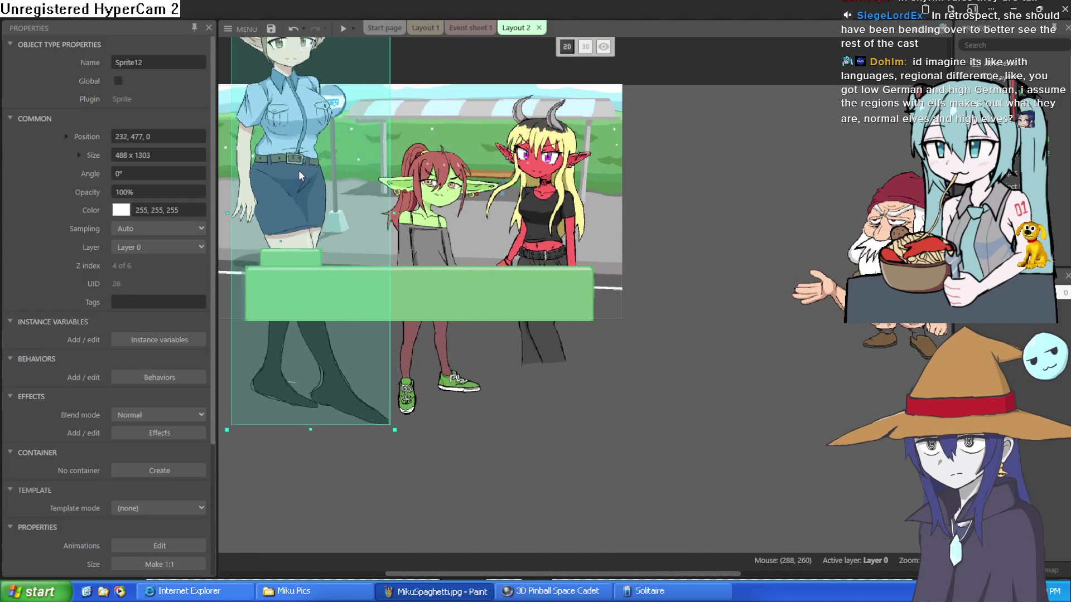
In Layout 1, move the red demon girl aside and bring the police elf into the scene centre
left_click(434, 29)
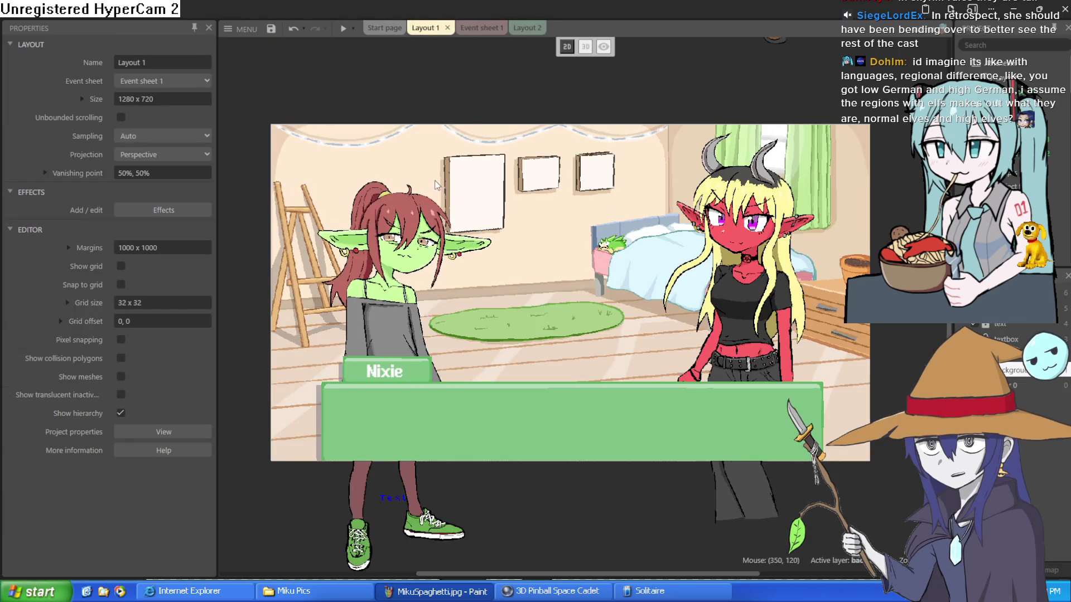
scroll(681, 240, "down", 3)
scroll(741, 269, "up", 1)
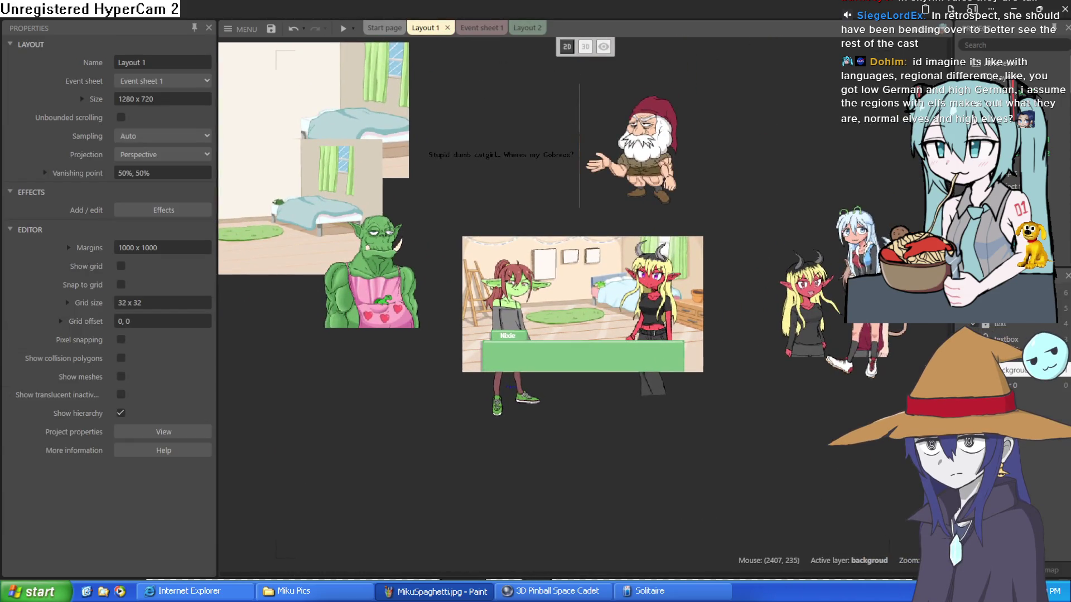
scroll(668, 308, "up", 3)
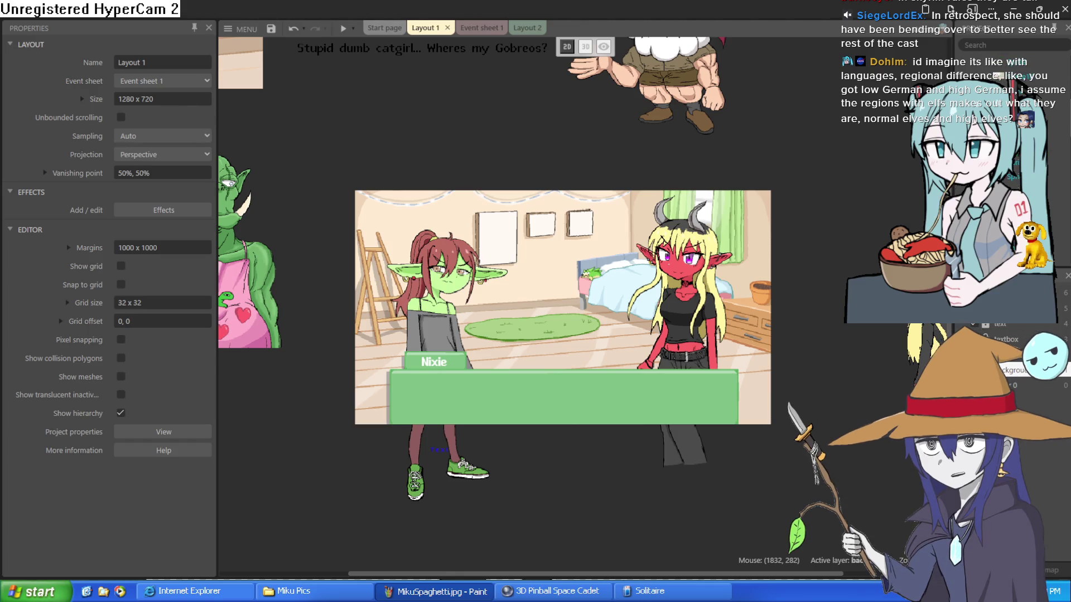
left_click(998, 145)
mouse_move(678, 331)
left_mouse_down()
mouse_move(668, 474)
mouse_move(522, 546)
mouse_move(824, 370)
left_mouse_up()
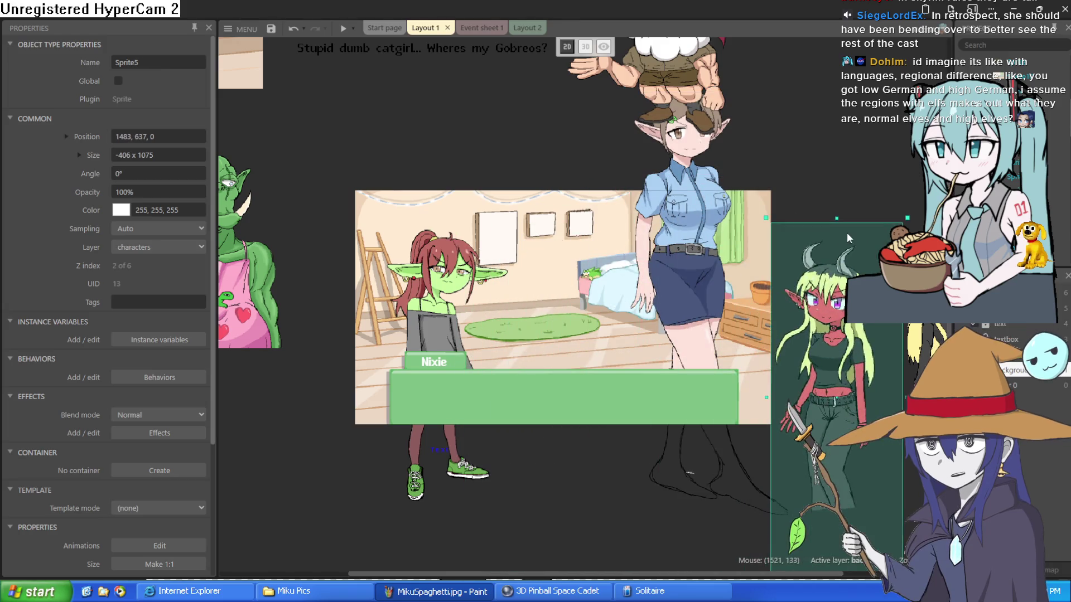
mouse_move(725, 196)
left_mouse_down()
mouse_move(613, 276)
mouse_move(591, 279)
left_mouse_up()
Return the demon girl beside the elf and settle the elf at 591, 702 between Nixie and her
mouse_move(806, 318)
left_mouse_down()
mouse_move(707, 297)
mouse_move(710, 314)
left_mouse_up()
mouse_move(589, 318)
left_mouse_down()
mouse_move(564, 170)
mouse_move(561, 209)
left_mouse_up()
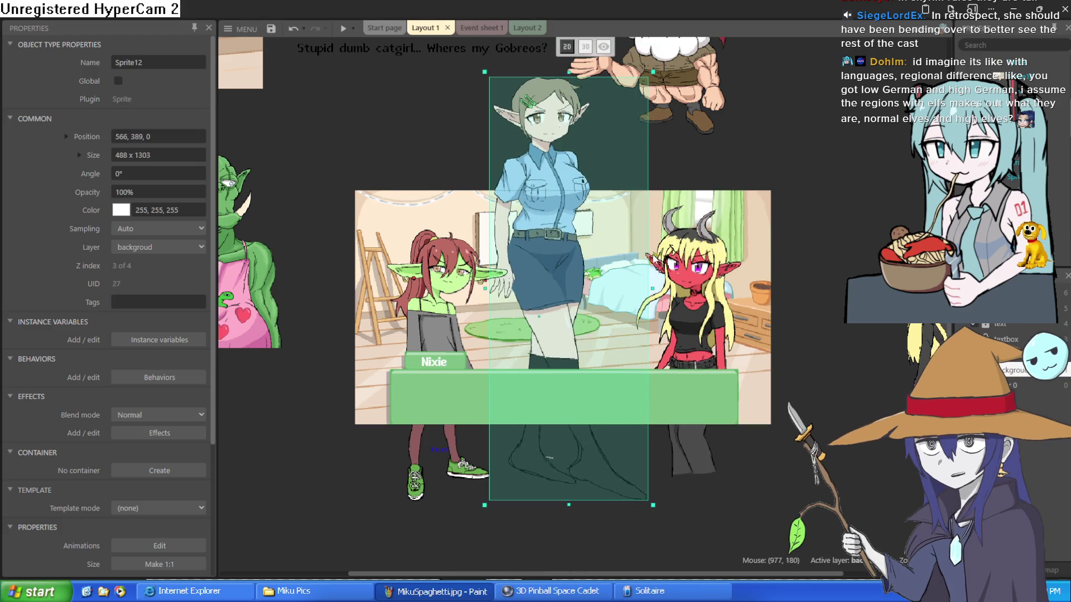
left_click(438, 304)
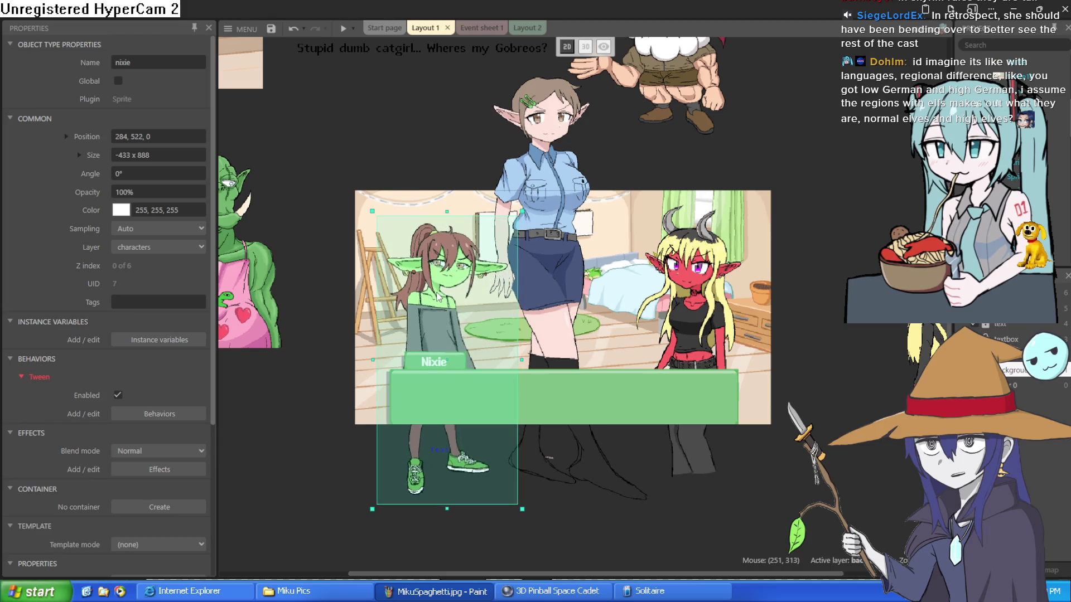
left_click(668, 257)
mouse_move(668, 258)
left_mouse_down()
mouse_move(523, 285)
mouse_move(658, 273)
mouse_move(680, 284)
left_mouse_up()
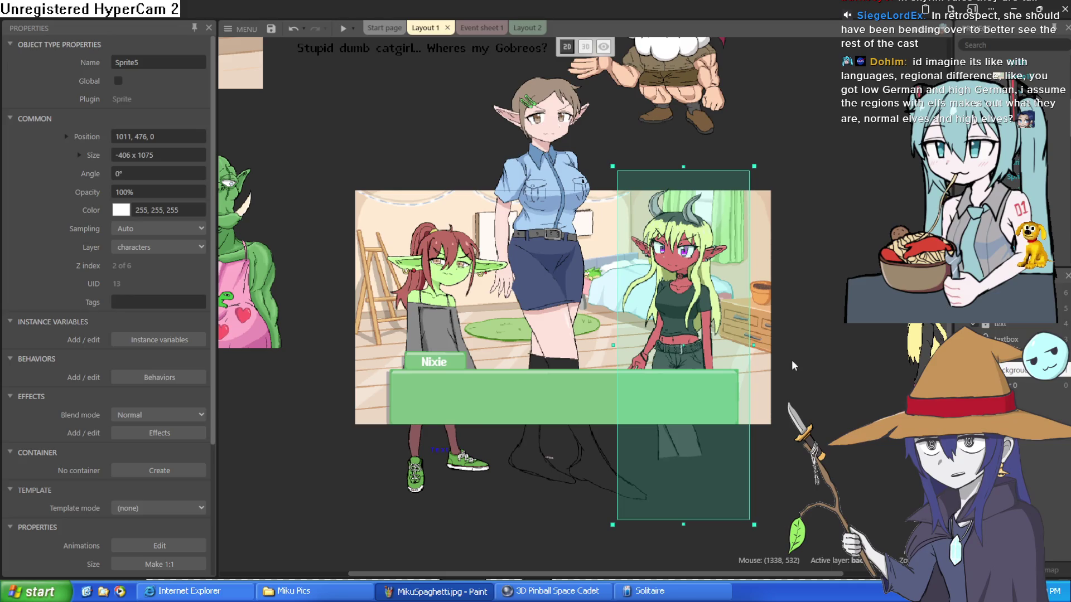
left_click(556, 349)
mouse_move(568, 303)
left_mouse_down()
mouse_move(572, 343)
mouse_move(561, 183)
mouse_move(584, 323)
mouse_move(569, 368)
left_mouse_up()
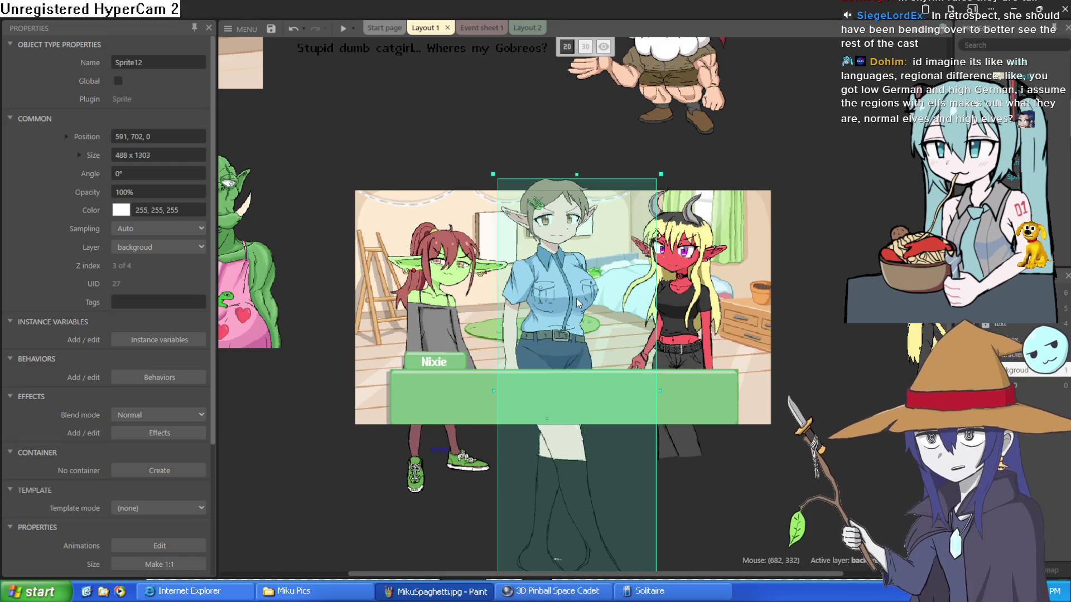
Put Nixie beside the demon girl and move the police elf to the left edge at 232, 318
scroll(576, 304, "up", 2)
scroll(577, 299, "up", 3)
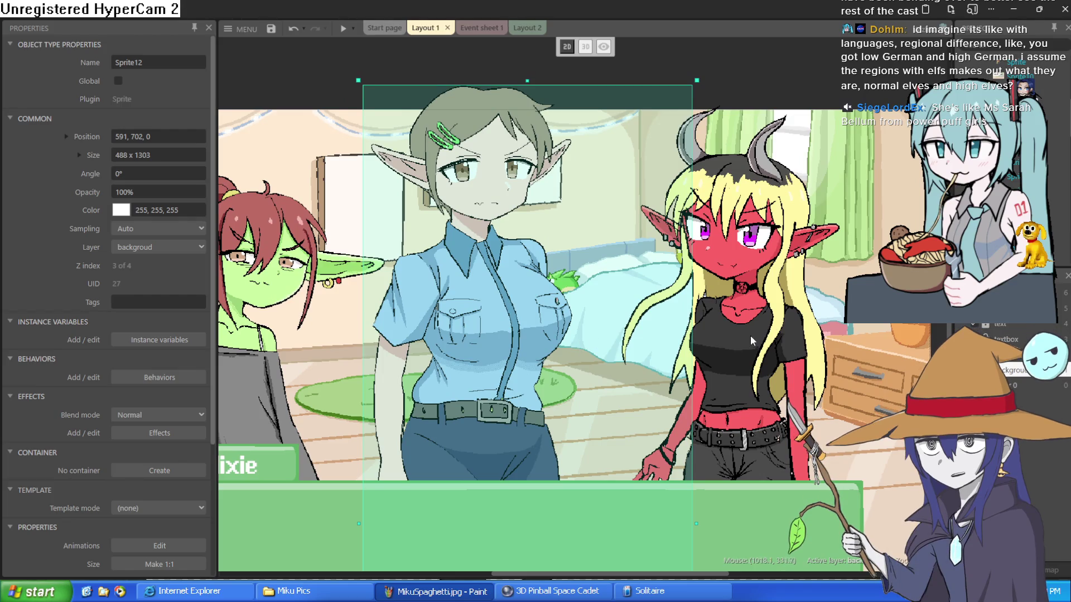
scroll(750, 341, "down", 3)
mouse_move(567, 286)
left_mouse_down()
mouse_move(558, 127)
mouse_move(552, 137)
left_mouse_up()
mouse_move(386, 253)
left_mouse_down()
mouse_move(608, 258)
mouse_move(668, 270)
mouse_move(370, 262)
mouse_move(367, 252)
left_mouse_up()
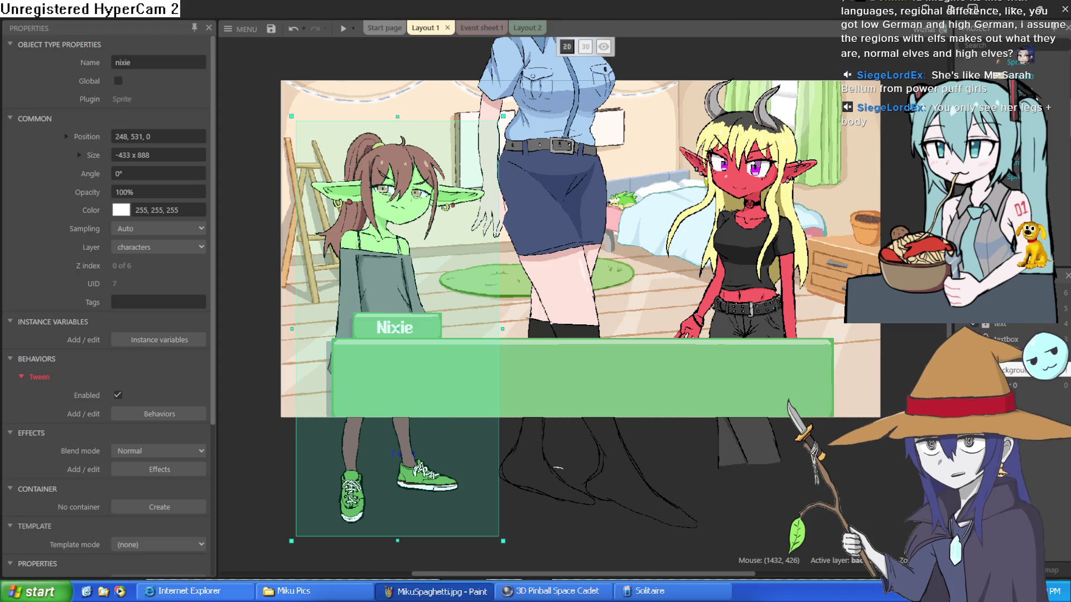
mouse_move(590, 304)
left_mouse_down()
mouse_move(431, 273)
mouse_move(538, 279)
left_mouse_up()
left_click_drag(376, 225, 410, 209)
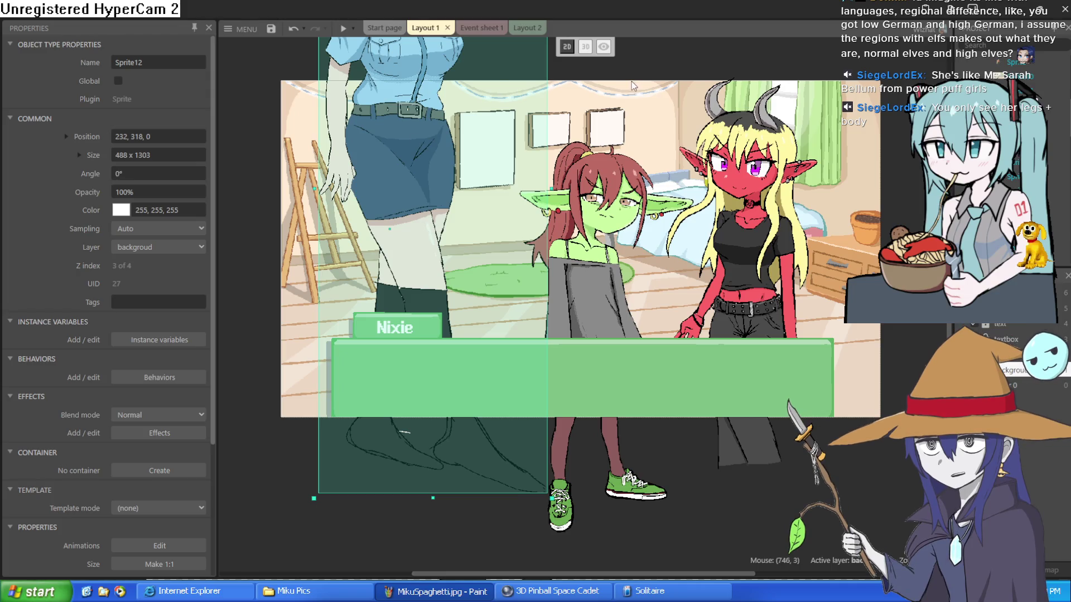
left_click(649, 74)
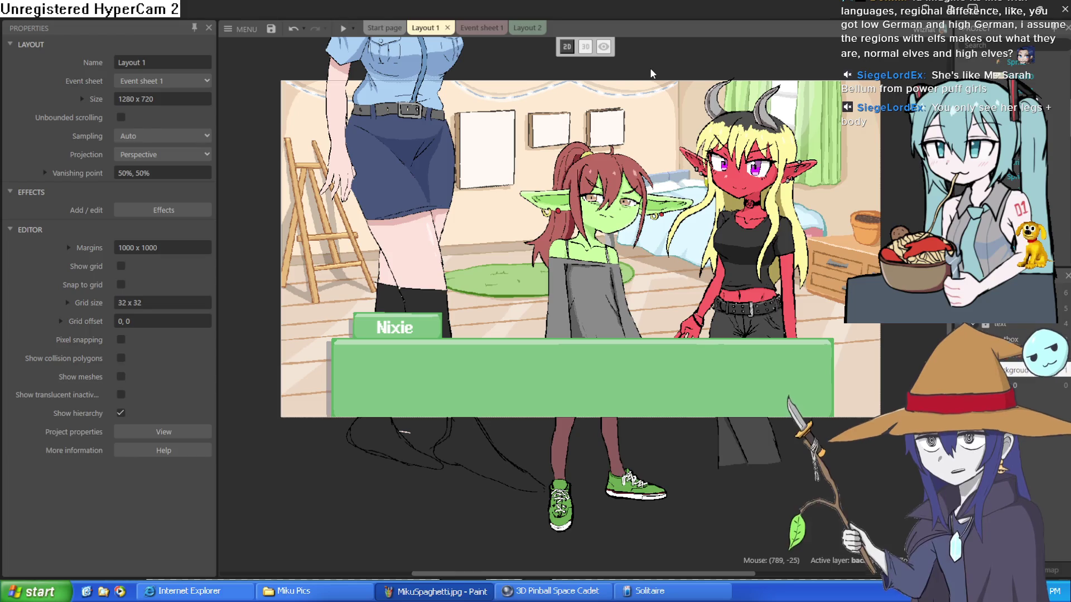
Shift Nixie and the demon girl rightward and bring the elf officer down into the room
left_click_drag(650, 74, 673, 99)
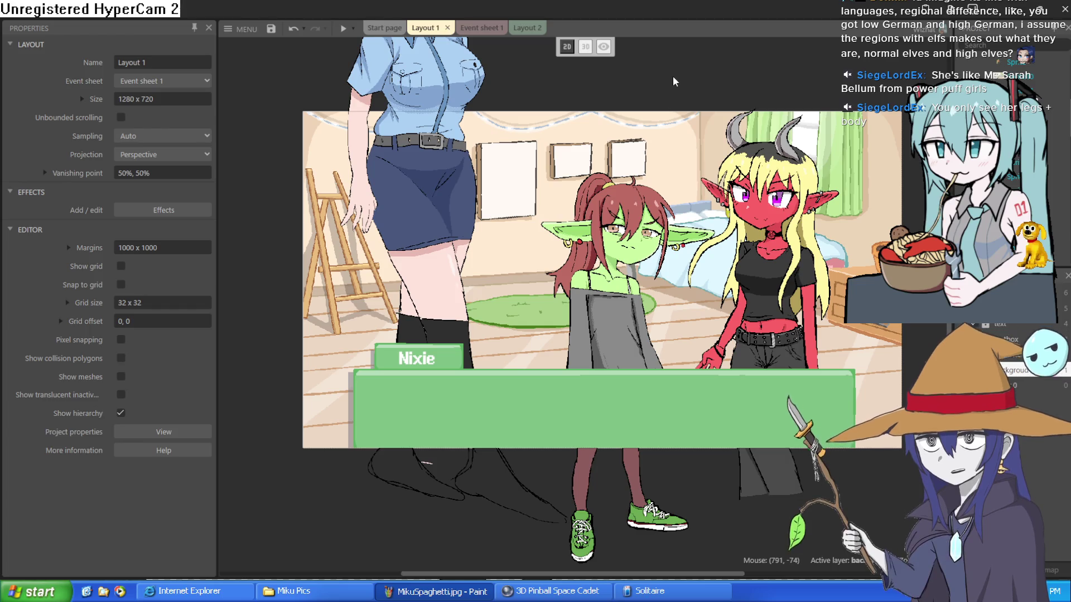
left_click_drag(677, 92, 668, 72)
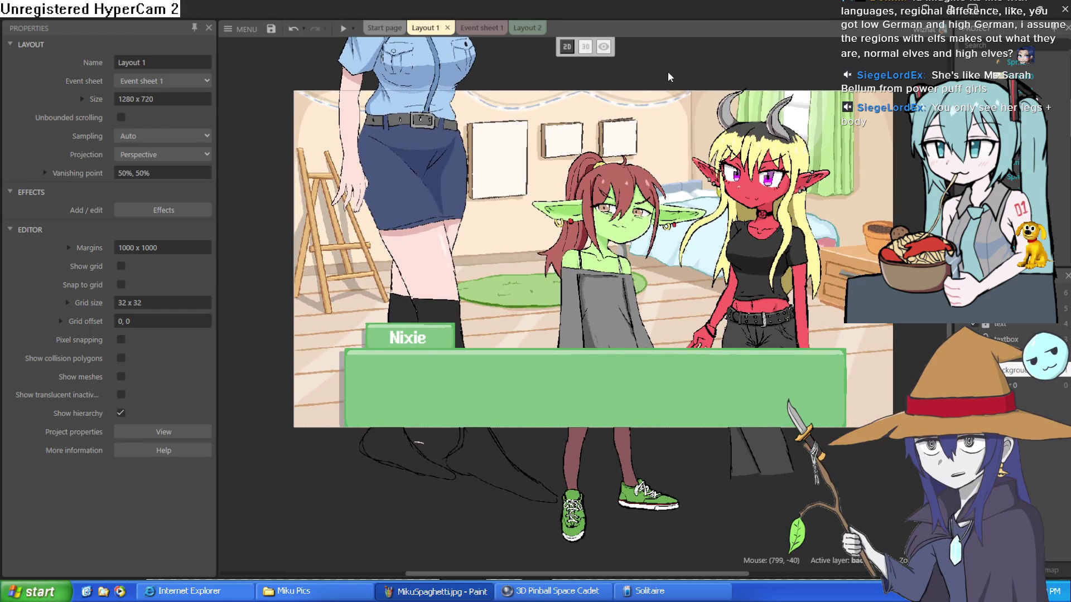
left_click(461, 214)
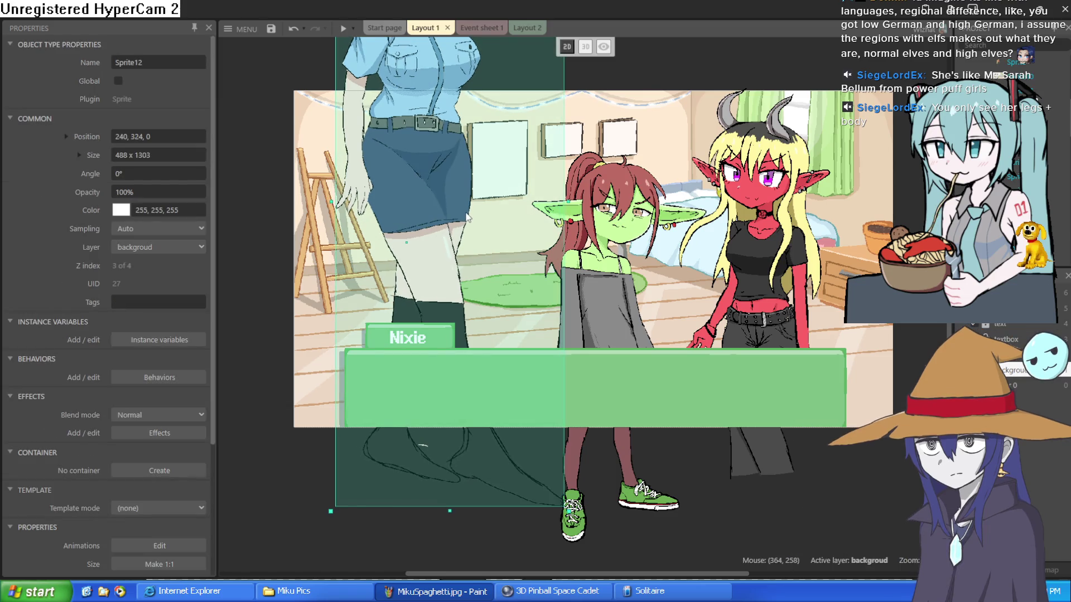
left_click(600, 273)
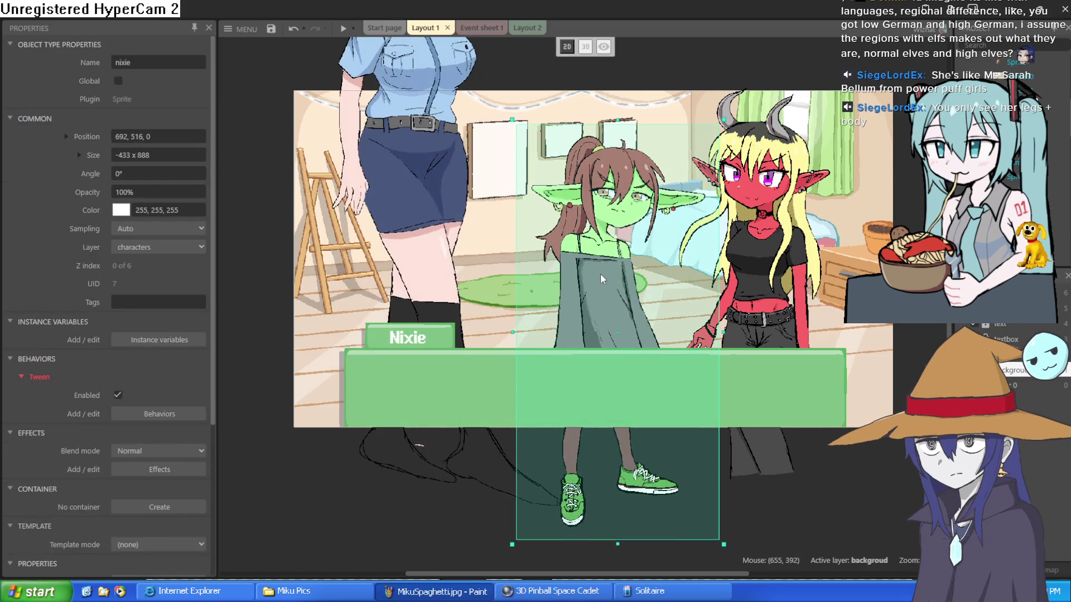
left_click_drag(600, 273, 608, 267)
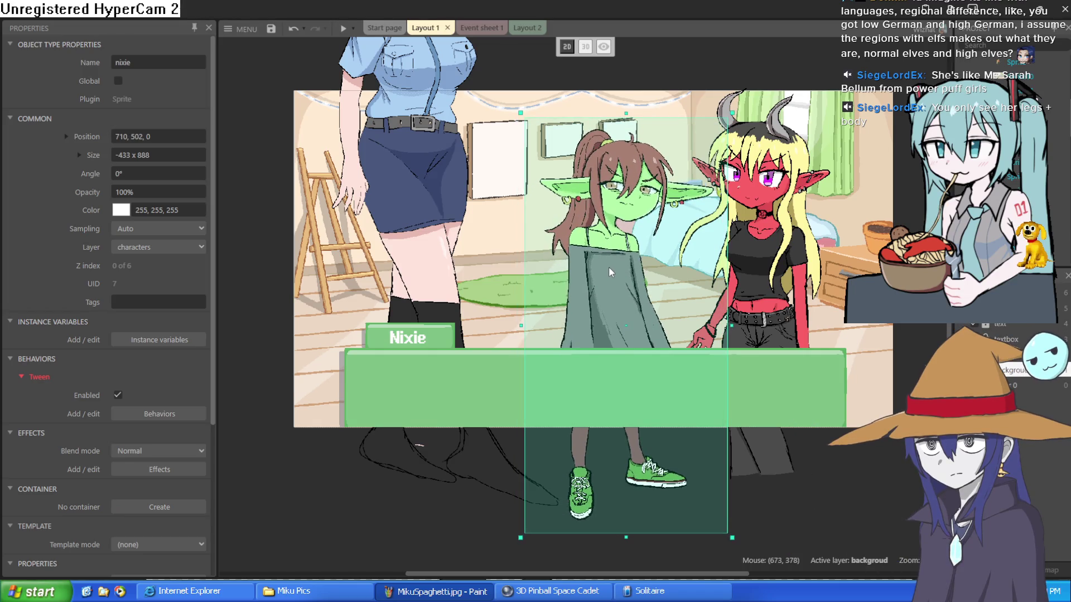
left_click_drag(760, 283, 787, 286)
mouse_move(608, 291)
left_mouse_down()
mouse_move(664, 289)
mouse_move(658, 282)
mouse_move(658, 325)
left_mouse_up()
mouse_move(781, 280)
left_mouse_down()
mouse_move(780, 302)
mouse_move(757, 303)
mouse_move(791, 295)
left_mouse_up()
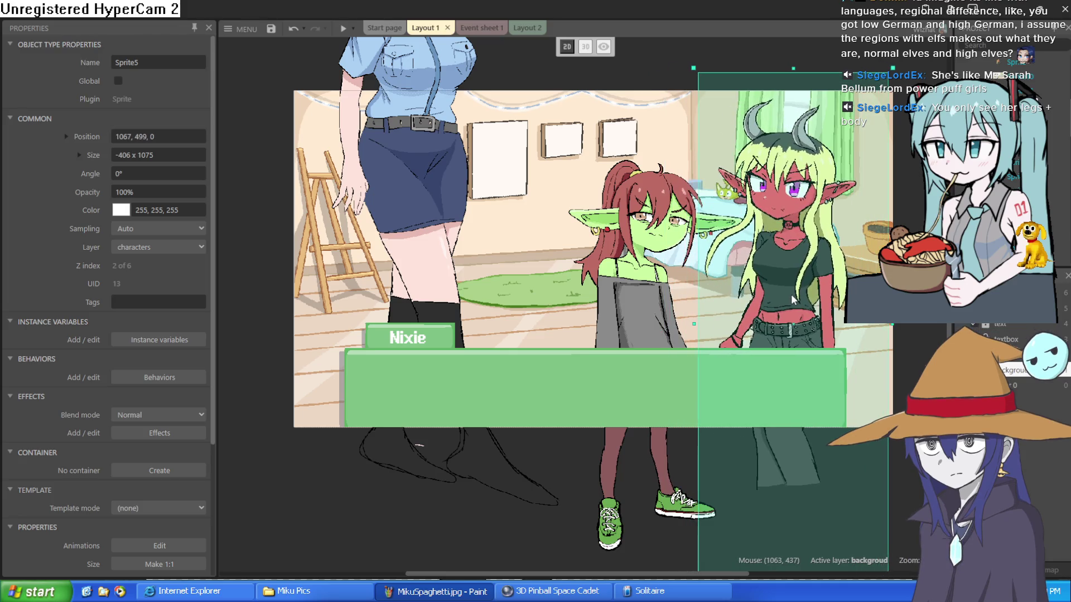
mouse_move(456, 233)
left_mouse_down()
mouse_move(421, 334)
mouse_move(424, 358)
left_mouse_up()
Nudge Nixie into place and set her width to 433 to flip her
left_click(646, 278)
left_click_drag(647, 279, 642, 280)
left_click(79, 155)
left_click(118, 173)
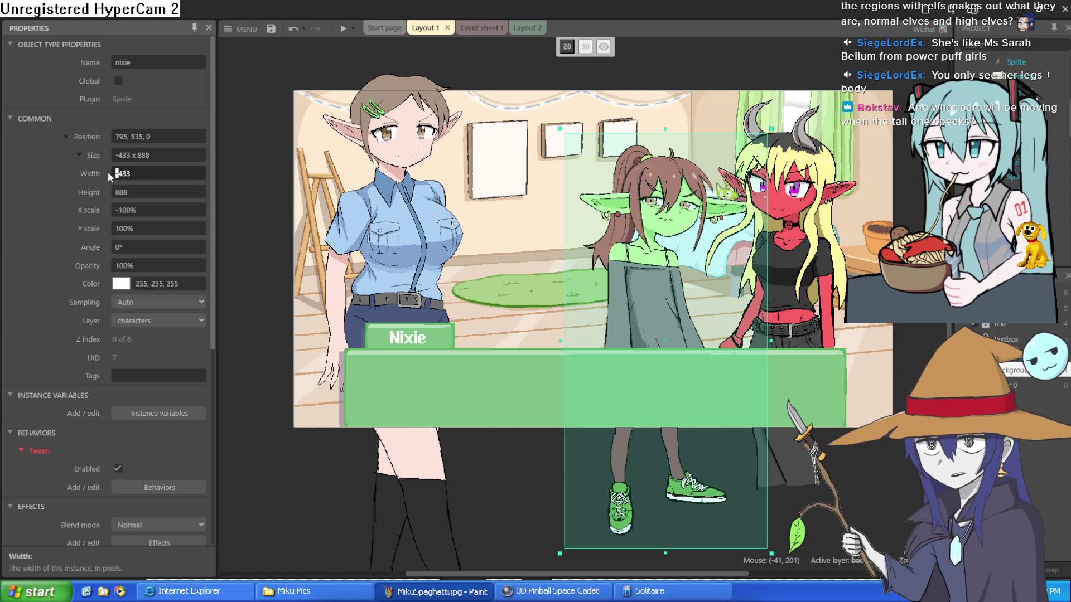
left_click(246, 246)
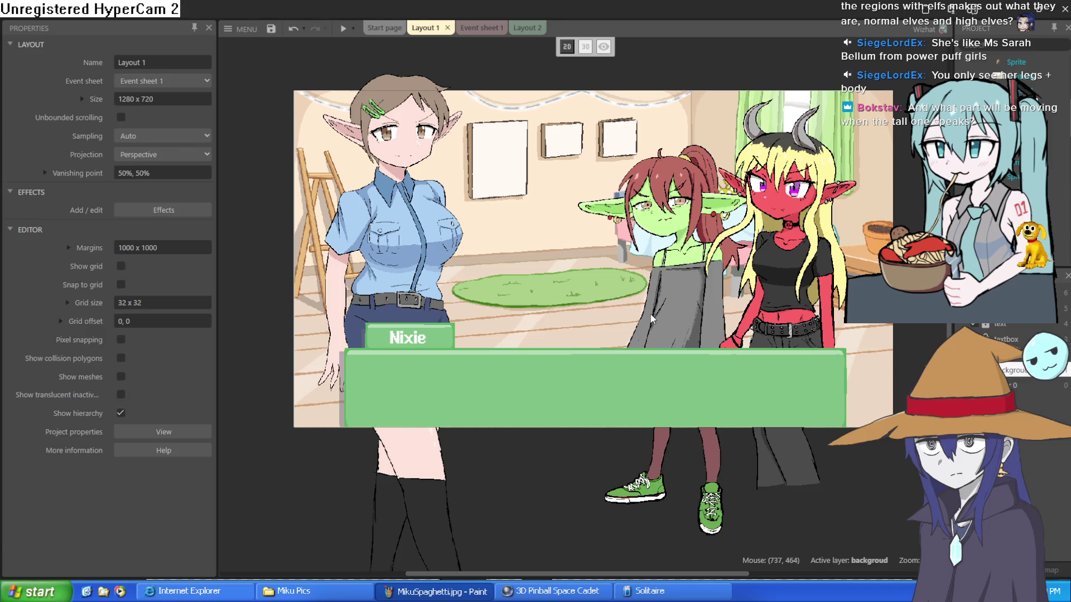
Nudge the dialogue textbox, undo that change, and run a preview of Layout 1
left_click(662, 329)
left_click_drag(661, 328, 665, 325)
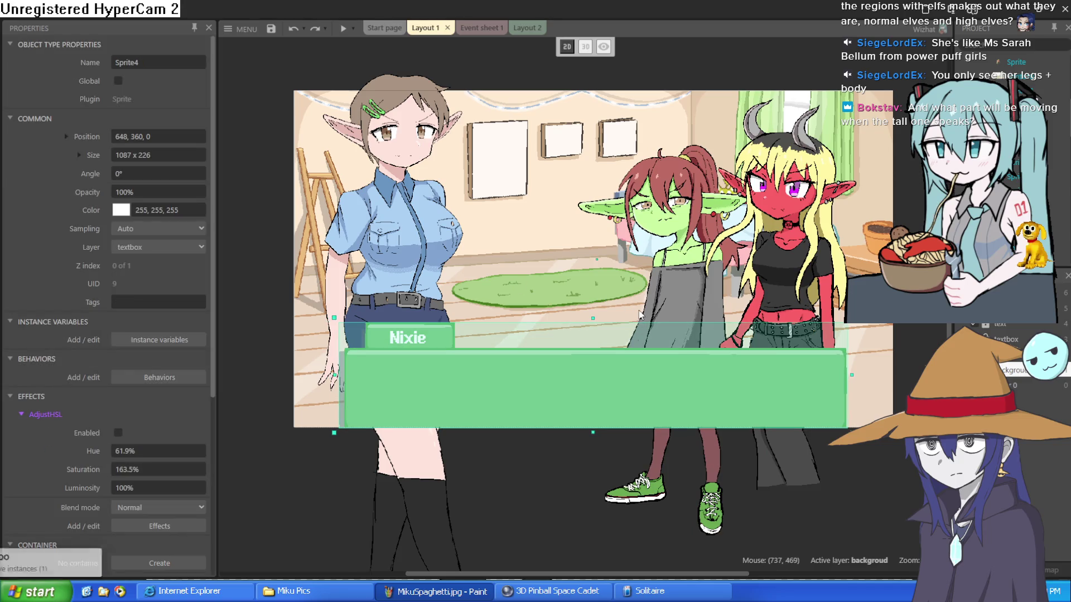
key("ctrl+z")
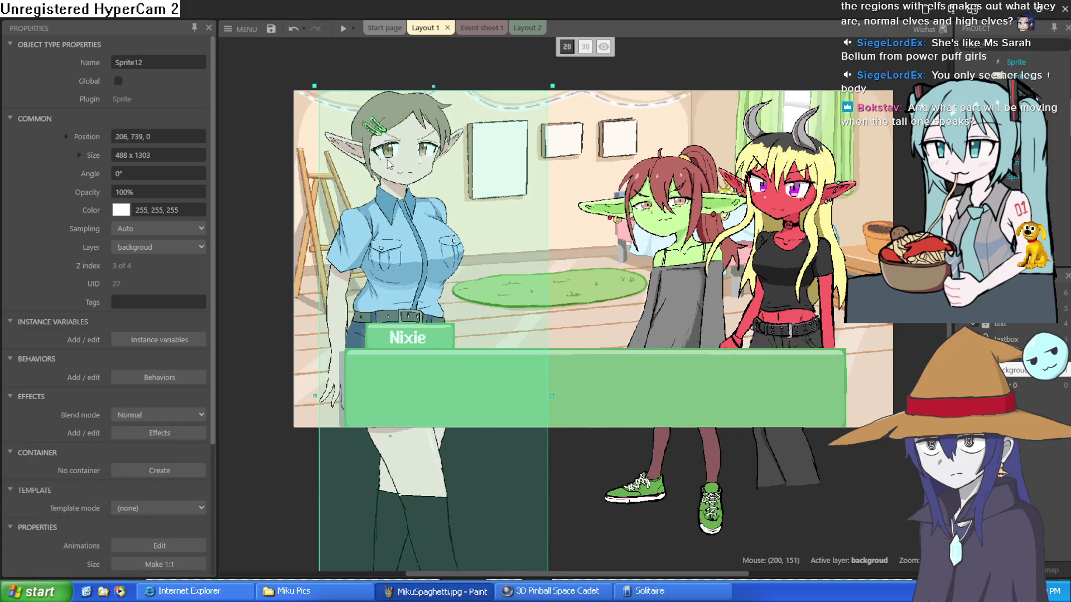
left_click(342, 29)
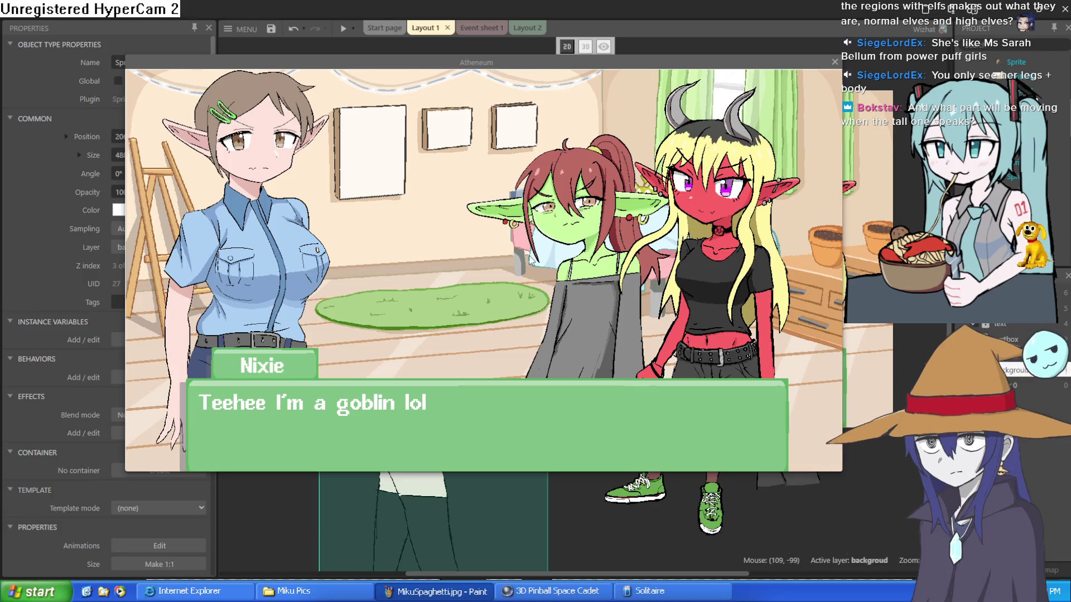
Click through the fullscreen preview's dialogue until Moira asks 'Nixie, wheres my Gobreos?'
key("F11")
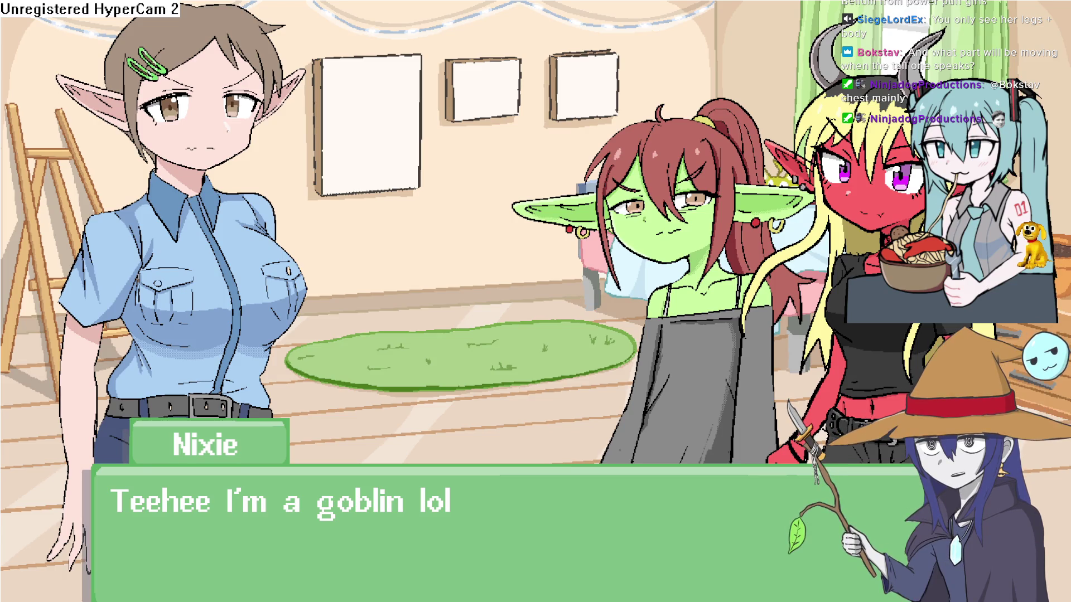
left_click(488, 283)
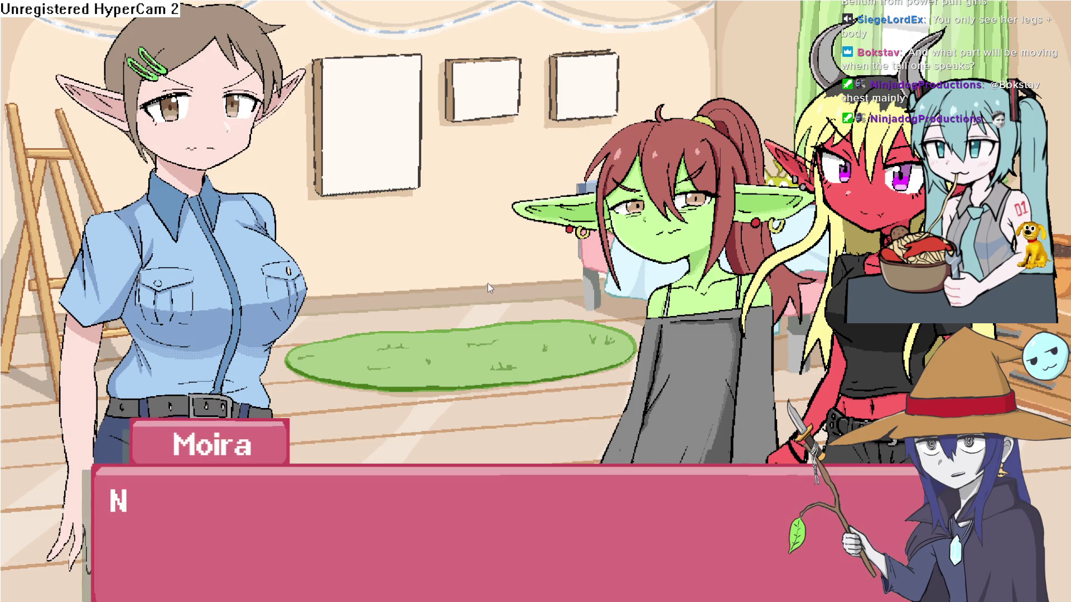
key("Escape")
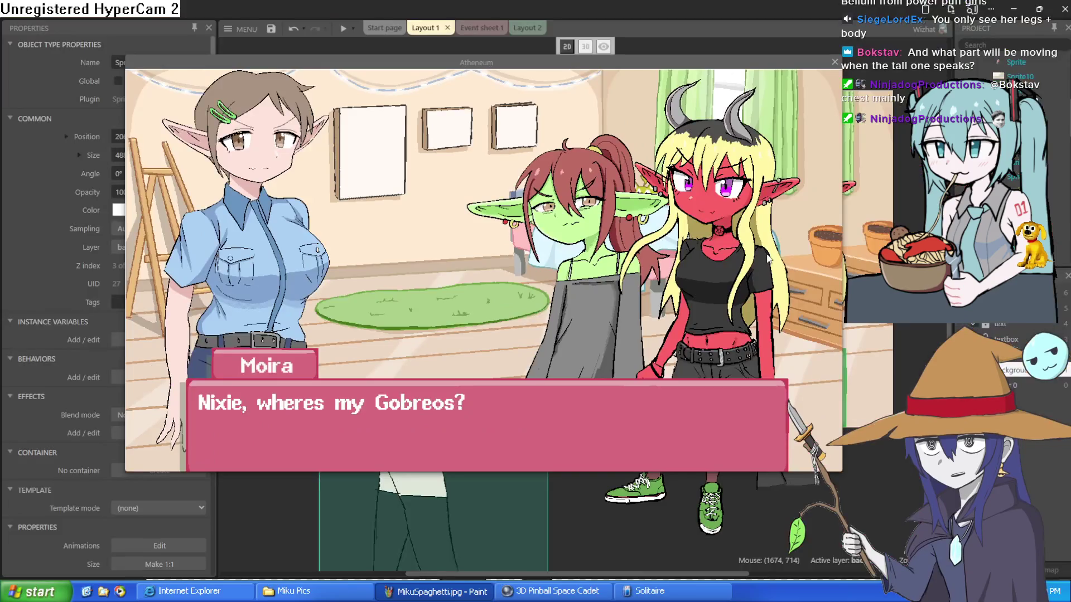
left_click(712, 164)
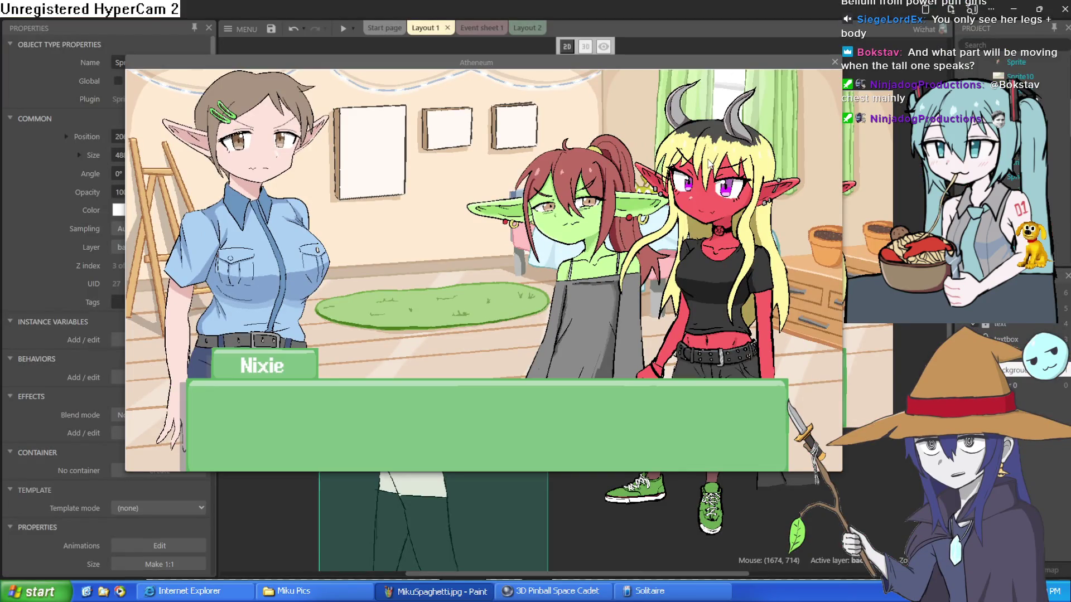
key("F11")
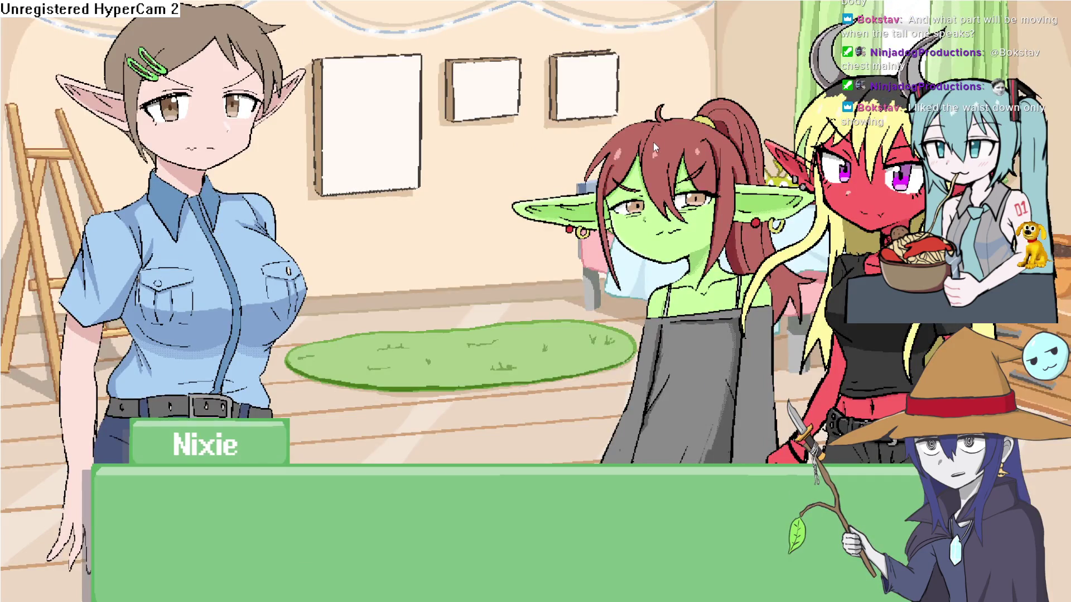
left_click(702, 265)
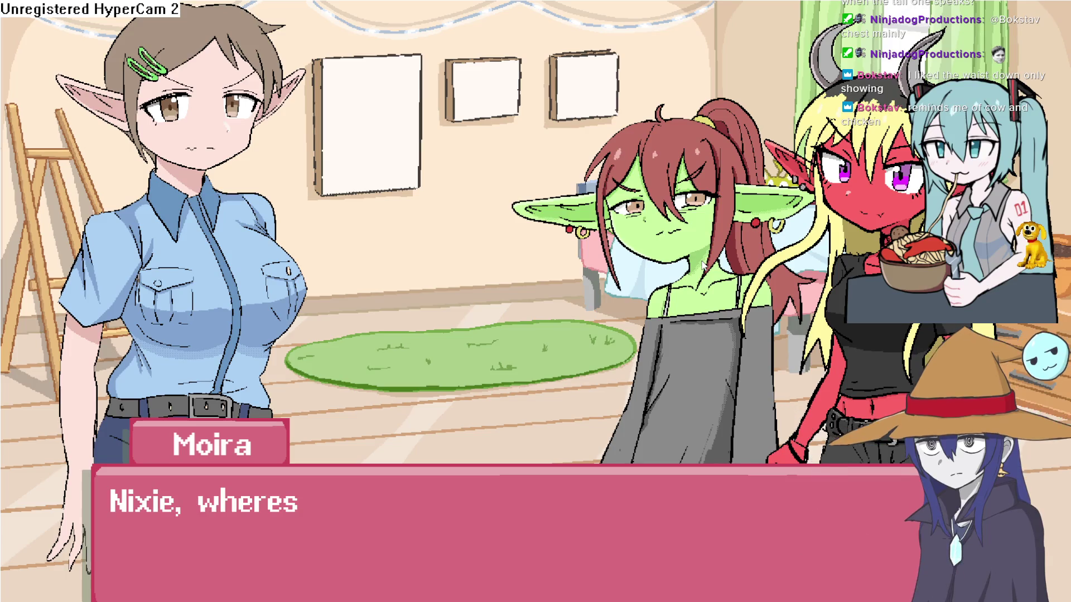
left_click(702, 265)
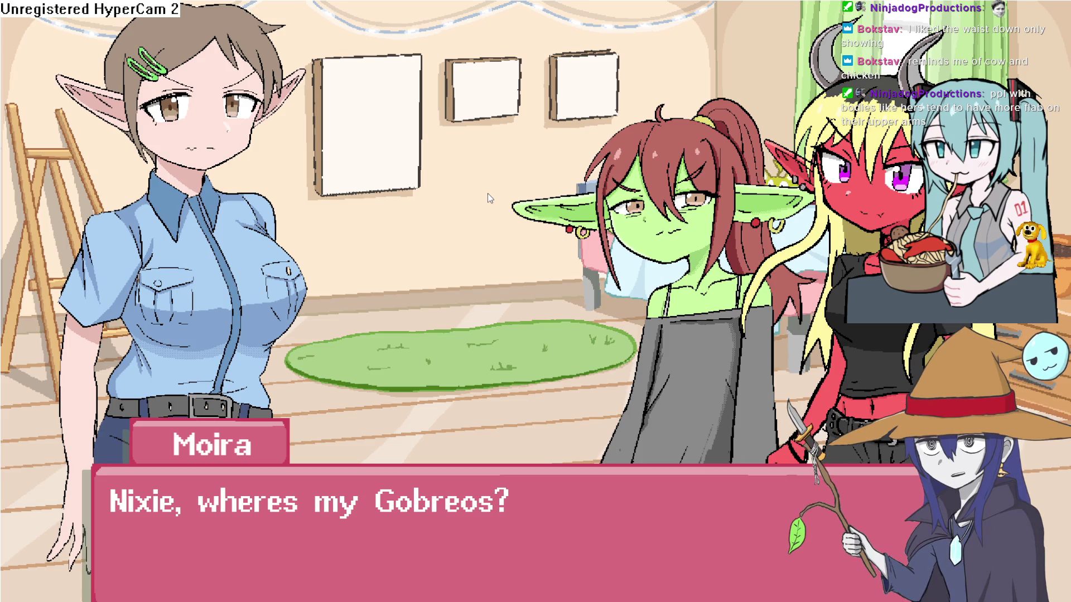
key("Escape")
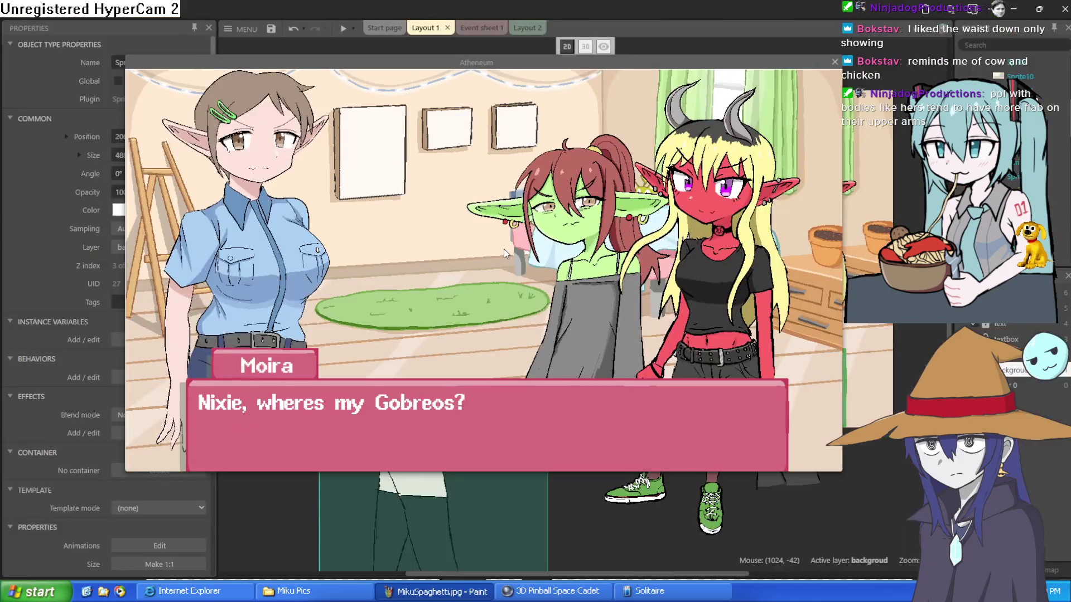
Close the preview and shift the elf officer right and Nixie left in the scene
left_click(835, 61)
mouse_move(422, 291)
left_mouse_down()
mouse_move(442, 234)
mouse_move(453, 284)
mouse_move(420, 286)
left_mouse_up()
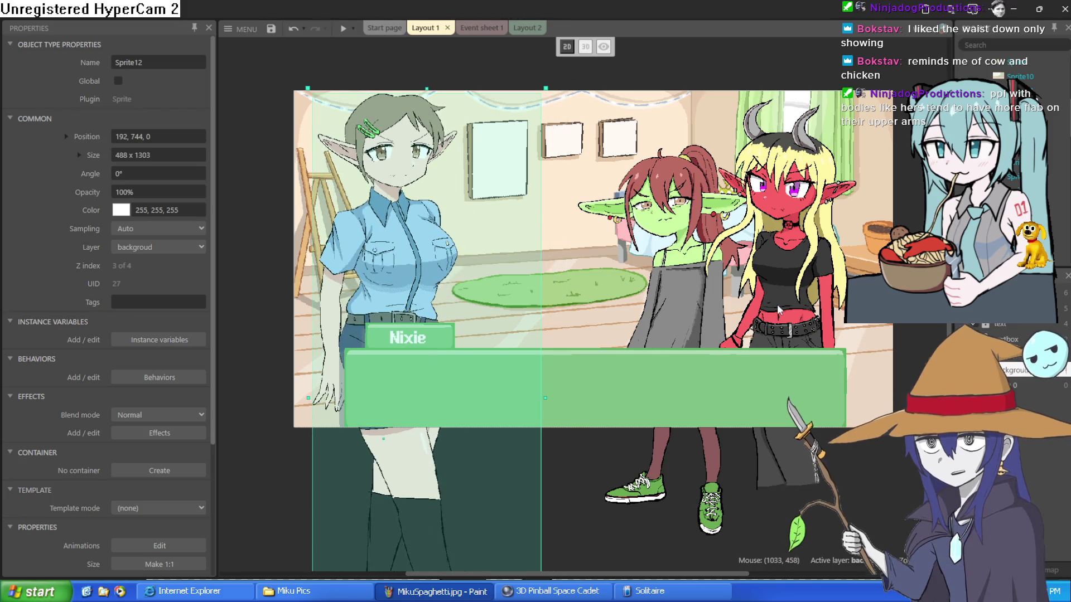
left_click(687, 282)
left_click_drag(687, 282, 670, 280)
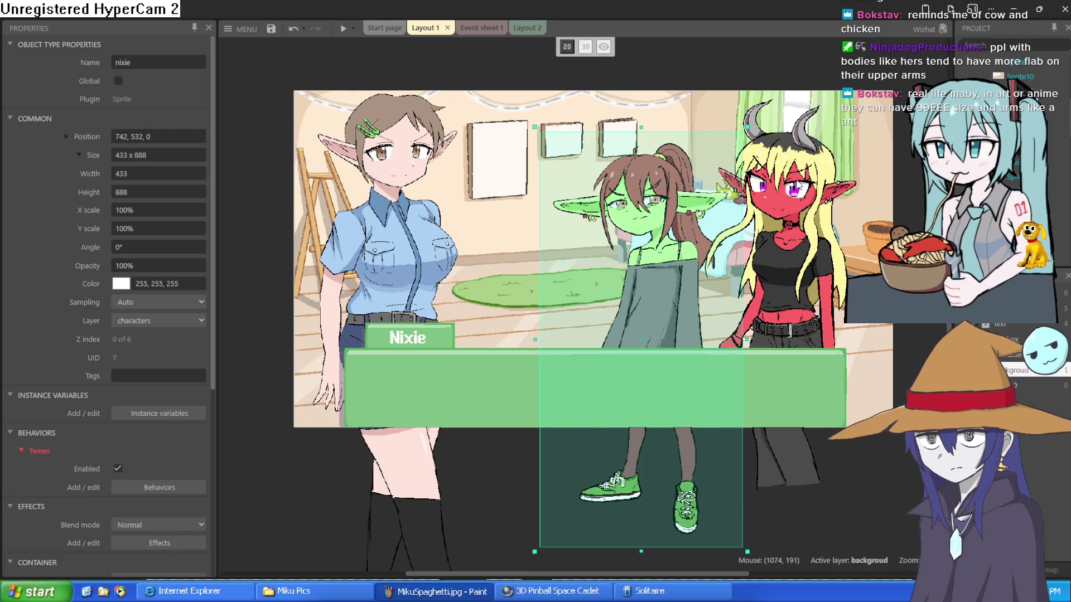
mouse_move(442, 249)
left_mouse_down()
mouse_move(502, 236)
mouse_move(485, 202)
left_mouse_up()
Zoom around the layout, then switch to the illustration165-2 officer artwork in Clip Studio Paint
scroll(502, 235, "up", 1)
scroll(502, 235, "down", 2)
scroll(489, 249, "down", 1)
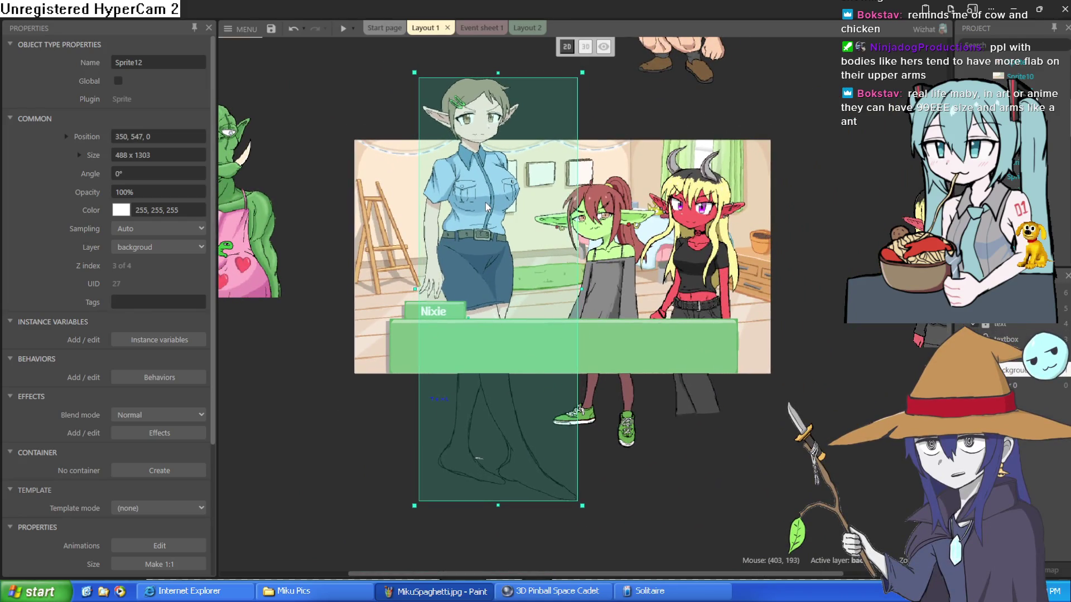
scroll(485, 202, "up", 3)
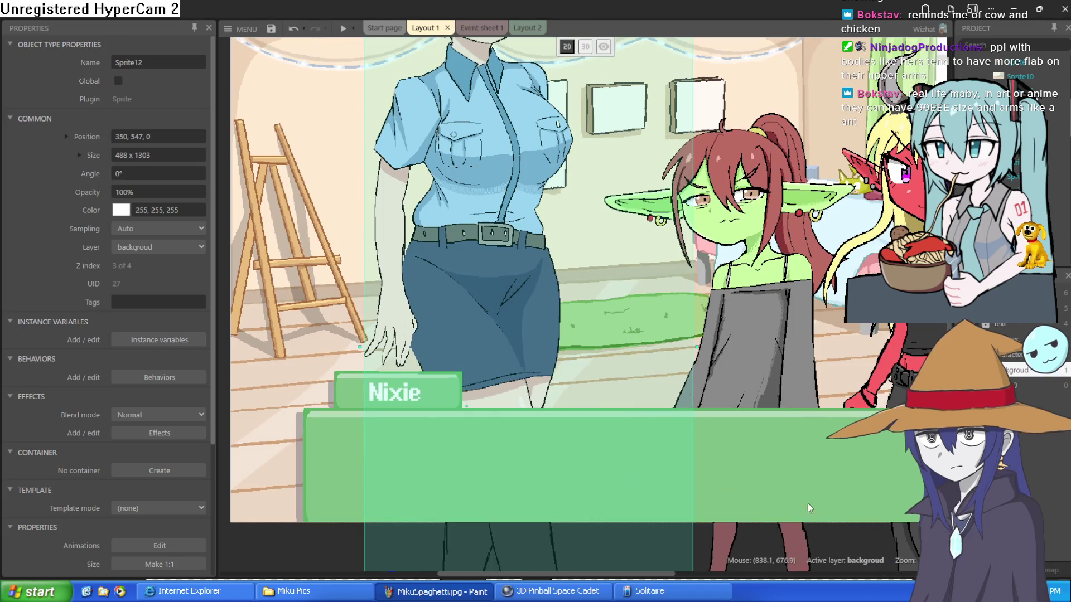
key("alt+Tab")
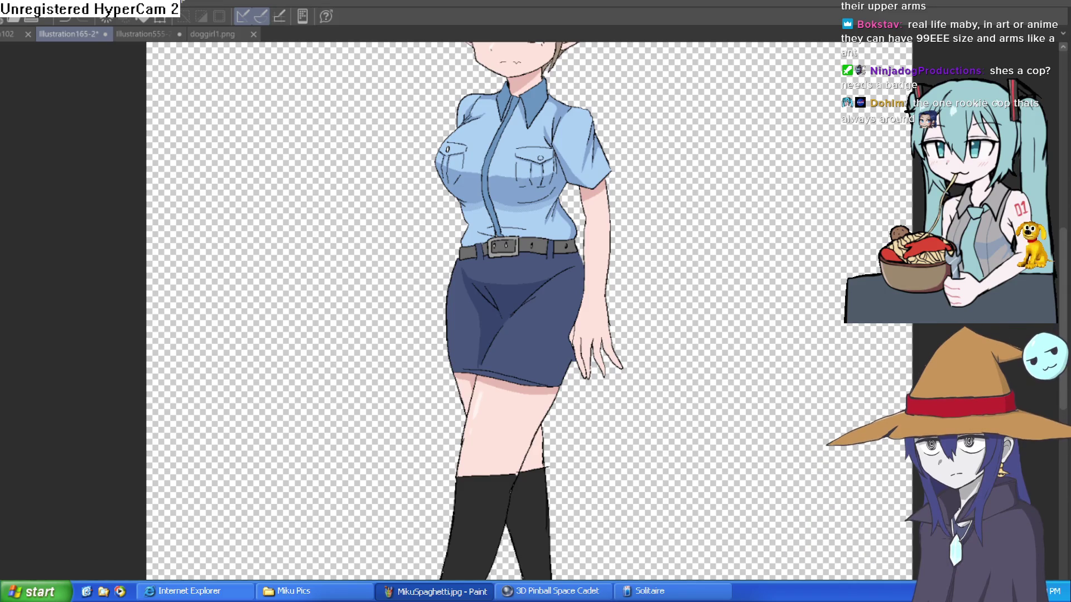
Back in Construct 3, move the elf officer up and left and Nixie down and left
key("alt+Tab")
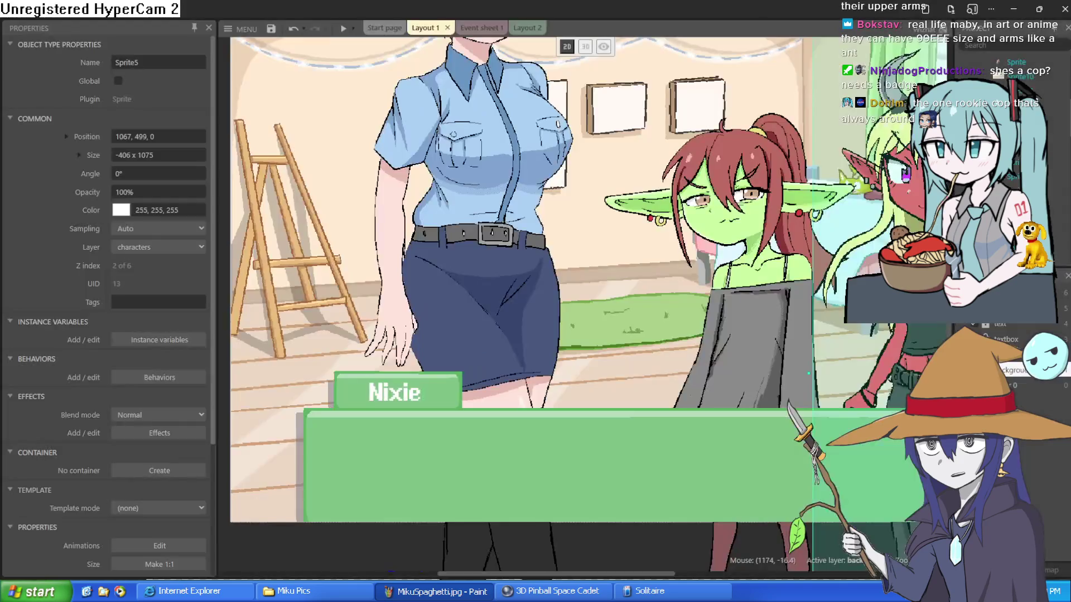
mouse_move(452, 337)
left_mouse_down()
mouse_move(436, 229)
mouse_move(360, 110)
mouse_move(347, 130)
left_mouse_up()
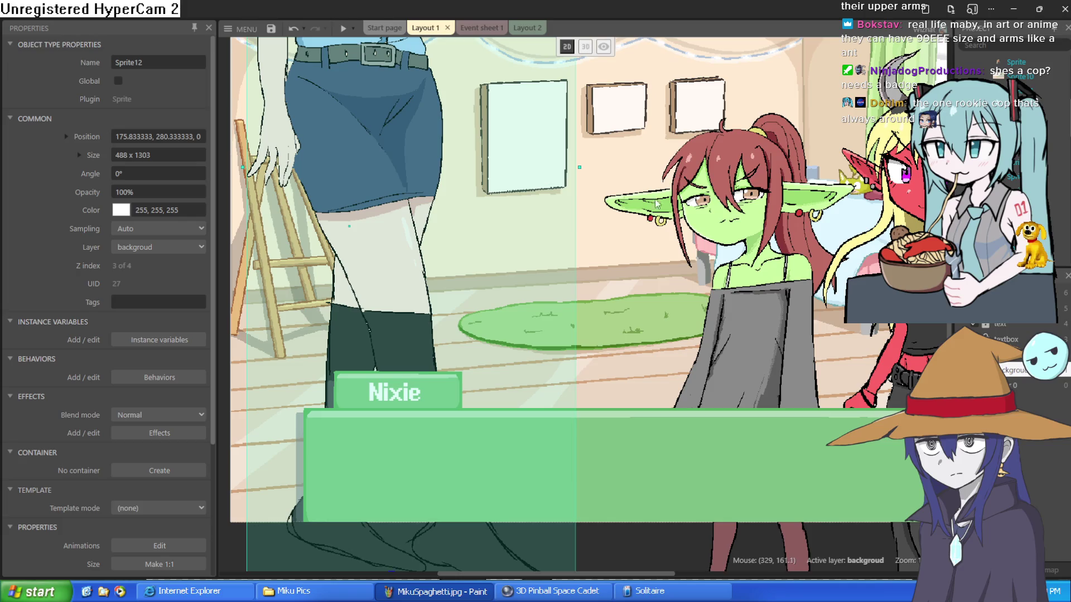
scroll(655, 256, "down", 2)
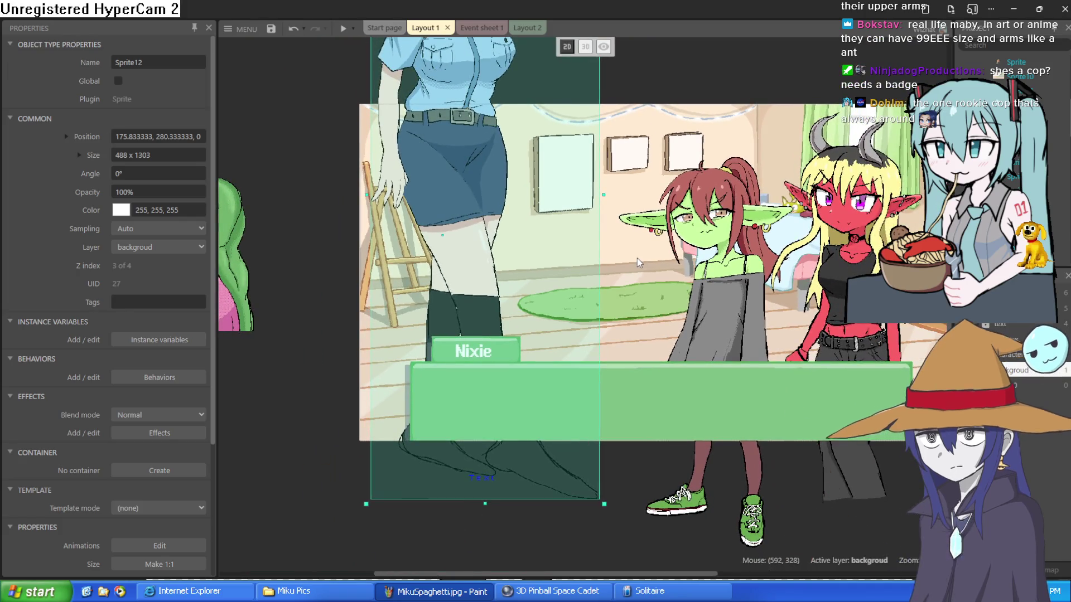
left_click_drag(645, 275, 606, 301)
left_click(714, 295)
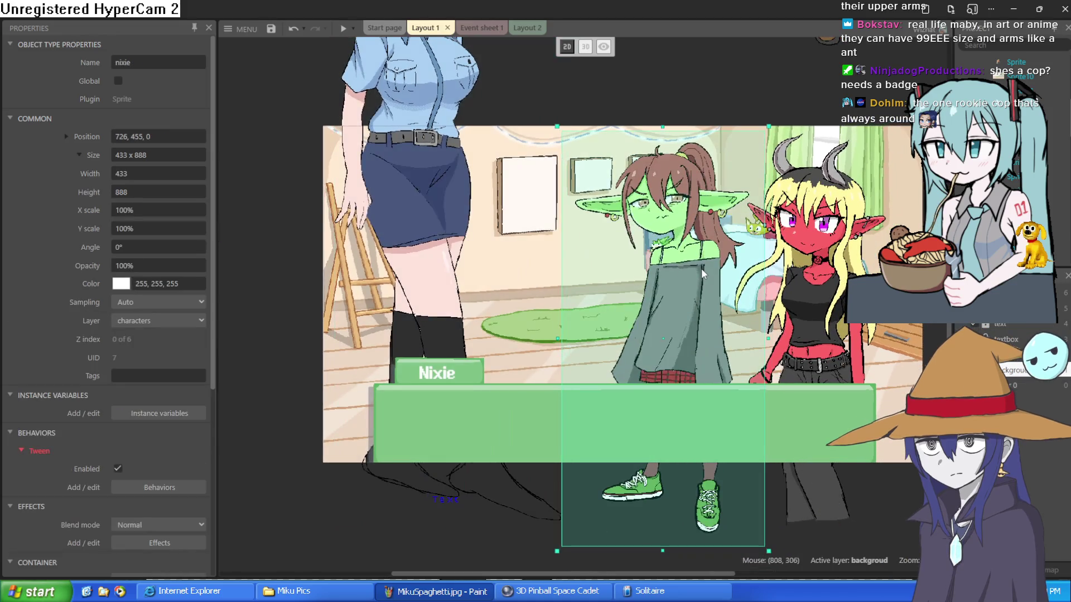
mouse_move(700, 268)
left_mouse_down()
mouse_move(690, 303)
mouse_move(691, 270)
mouse_move(693, 297)
left_mouse_up()
Fine-tune Nixie's spot and place the policewoman at 247, 284 on the left edge
mouse_move(466, 237)
left_mouse_down()
mouse_move(461, 224)
mouse_move(470, 240)
left_mouse_up()
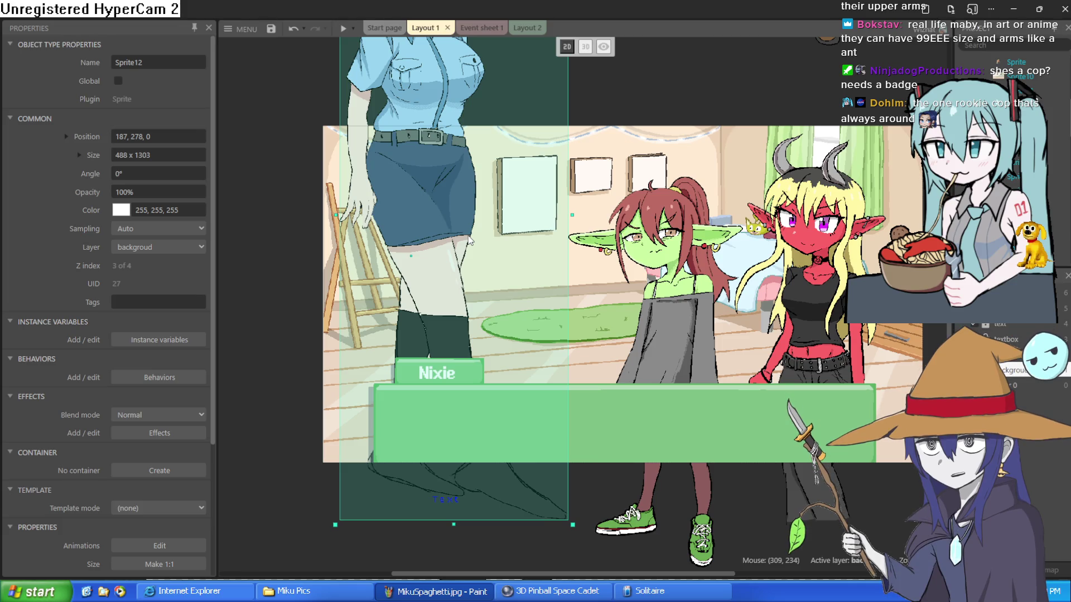
left_click(697, 312)
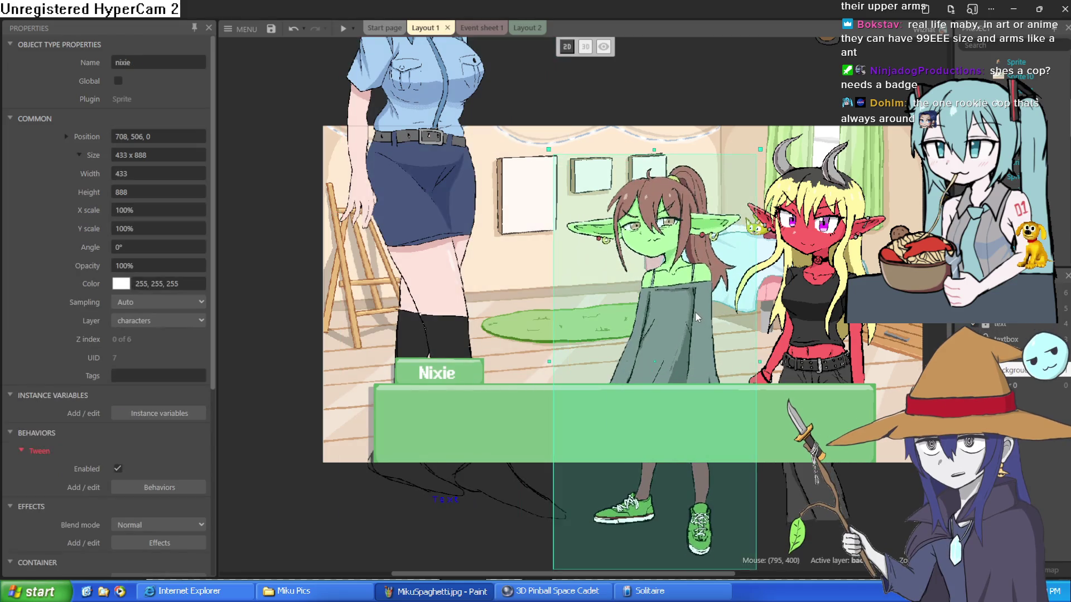
mouse_move(718, 310)
left_mouse_down()
mouse_move(726, 315)
mouse_move(691, 316)
left_mouse_up()
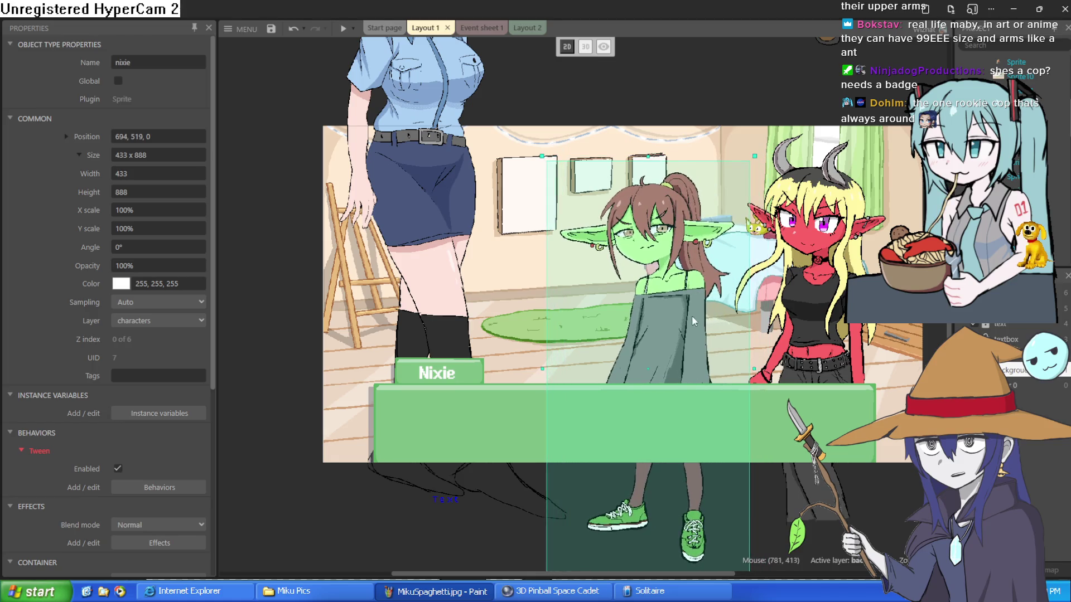
scroll(764, 321, "right", 3)
left_click_drag(581, 329, 607, 327)
left_click(740, 333)
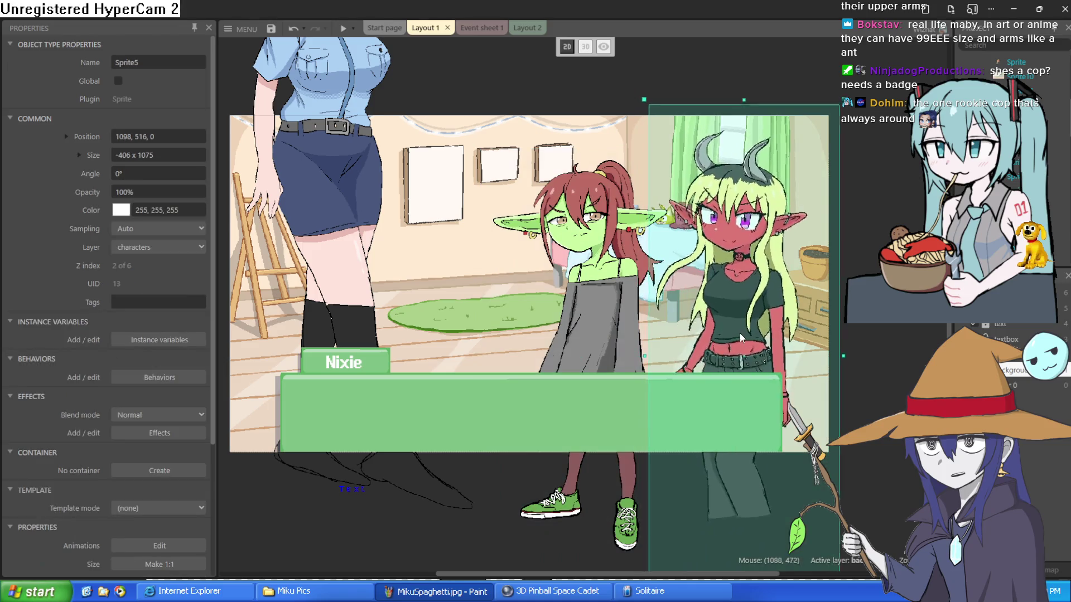
left_click_drag(356, 301, 384, 302)
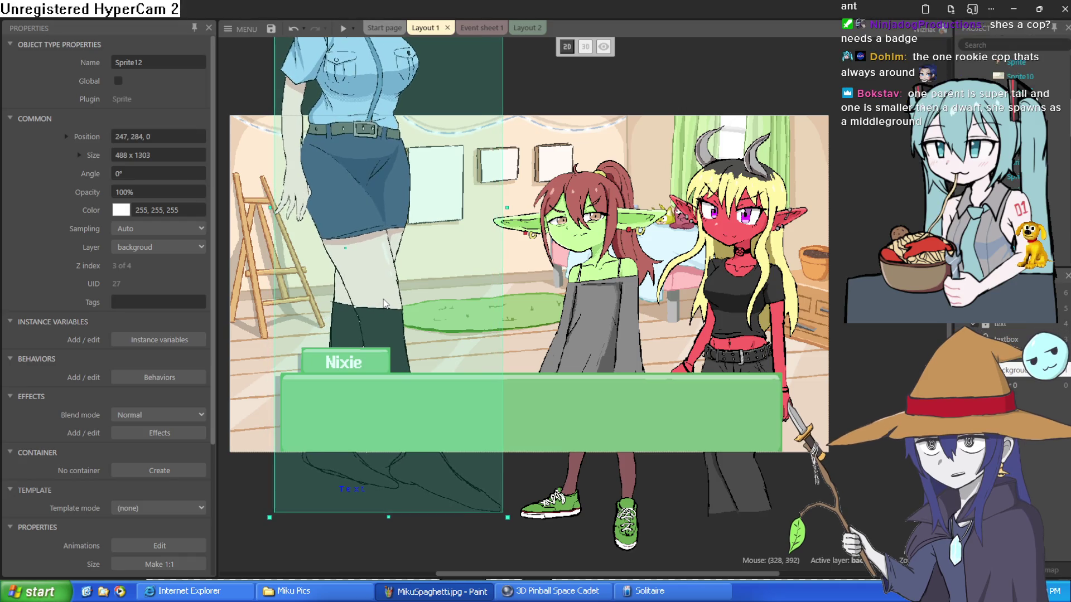
left_click(641, 114)
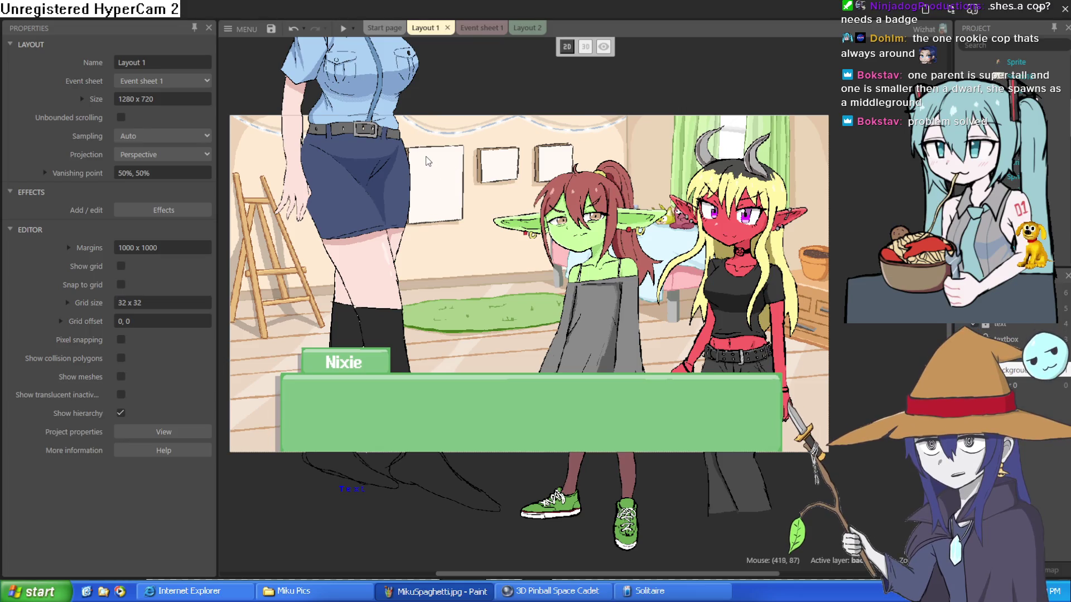
Undo an accidental orc move and drag the policewoman down into the scene
scroll(430, 161, "down", 4)
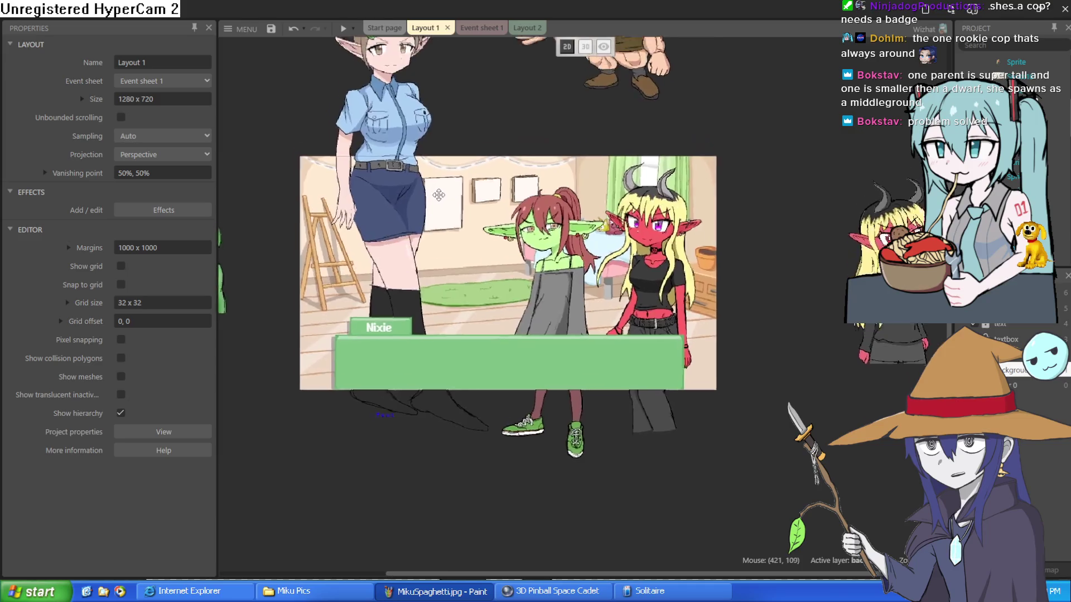
scroll(541, 272, "left", 3)
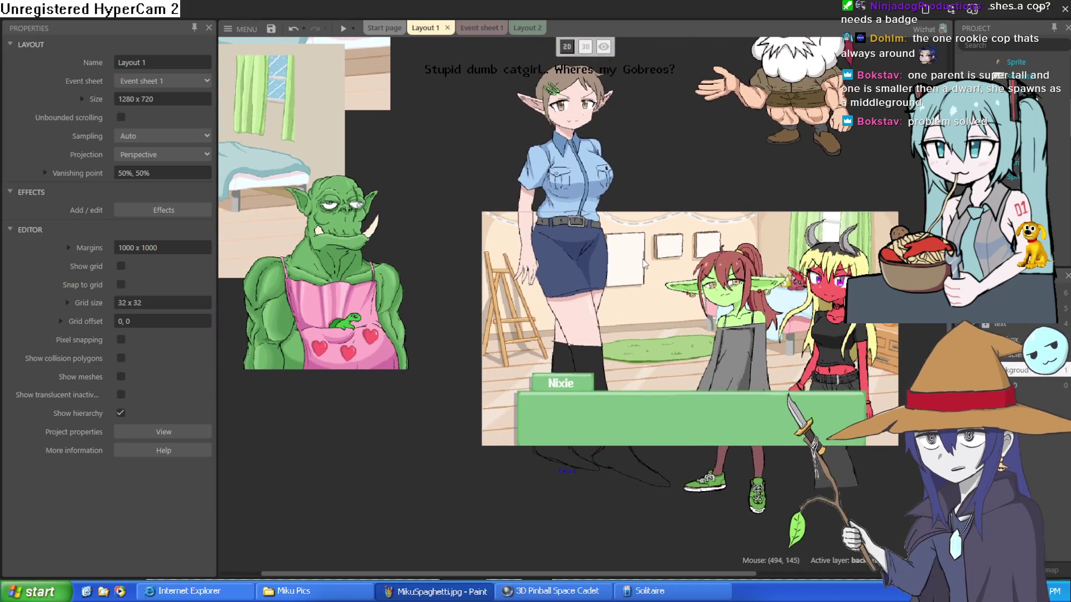
left_click(378, 310)
left_click_drag(566, 304, 630, 304)
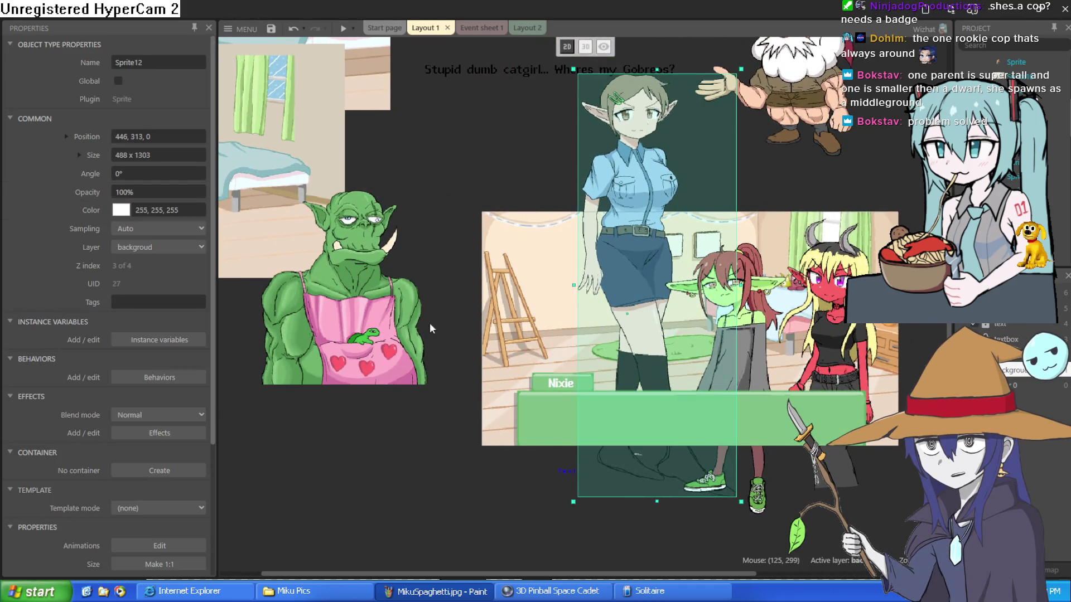
left_click_drag(352, 343, 547, 351)
key("ctrl+z")
left_click_drag(609, 274, 586, 410)
left_click(667, 199)
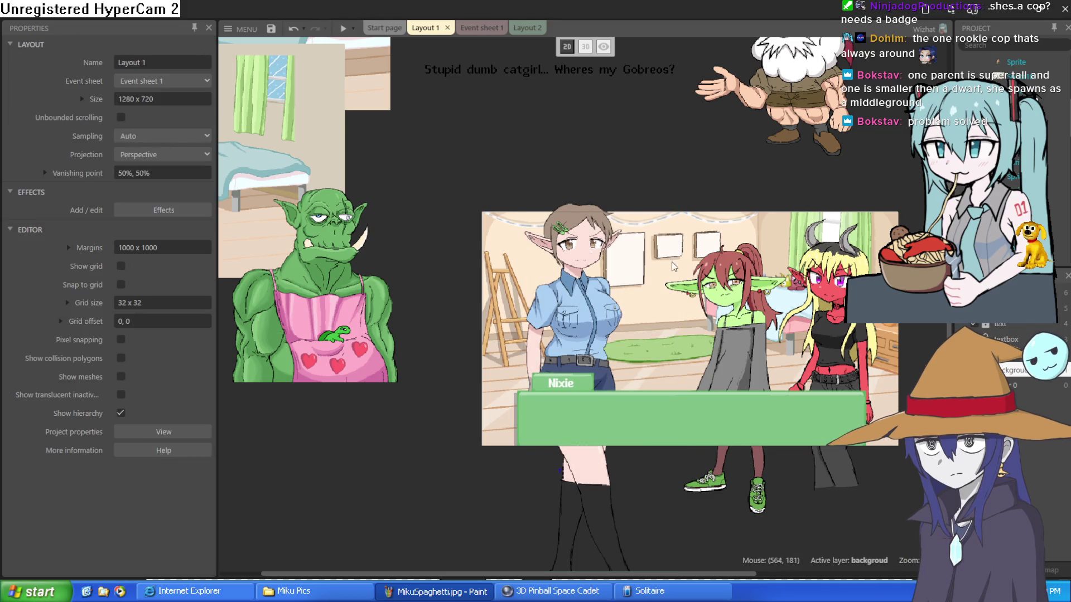
Raise the policewoman and move Nixie upward in the layout
scroll(675, 261, "up", 1)
scroll(675, 261, "up", 2)
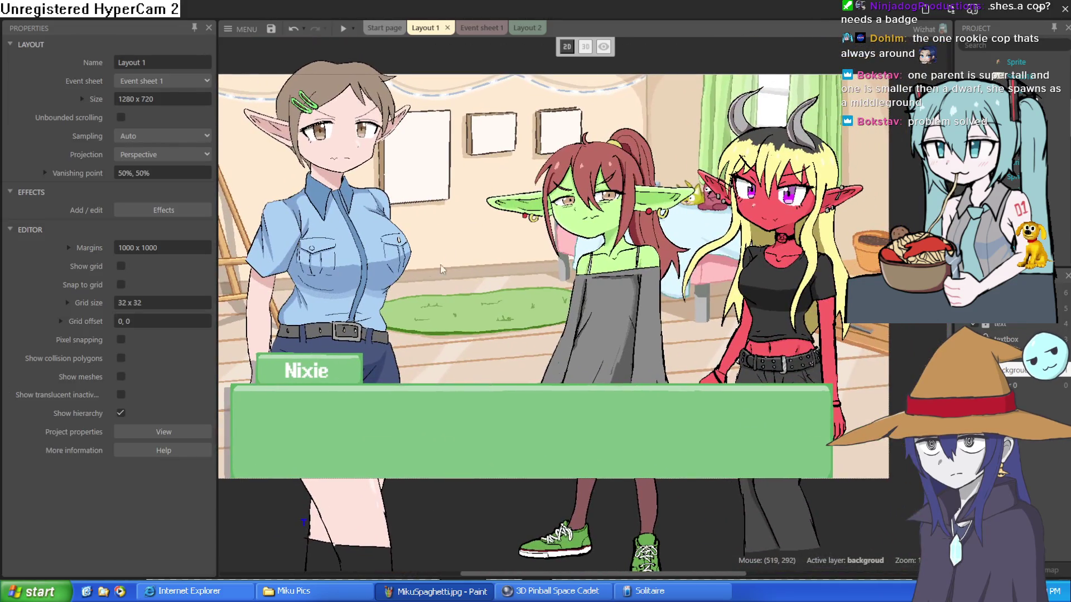
left_click(372, 309)
mouse_move(372, 309)
left_mouse_down()
mouse_move(410, 72)
mouse_move(421, 65)
mouse_move(405, 73)
left_mouse_up()
mouse_move(607, 479)
left_mouse_down()
mouse_move(551, 218)
mouse_move(579, 252)
left_mouse_up()
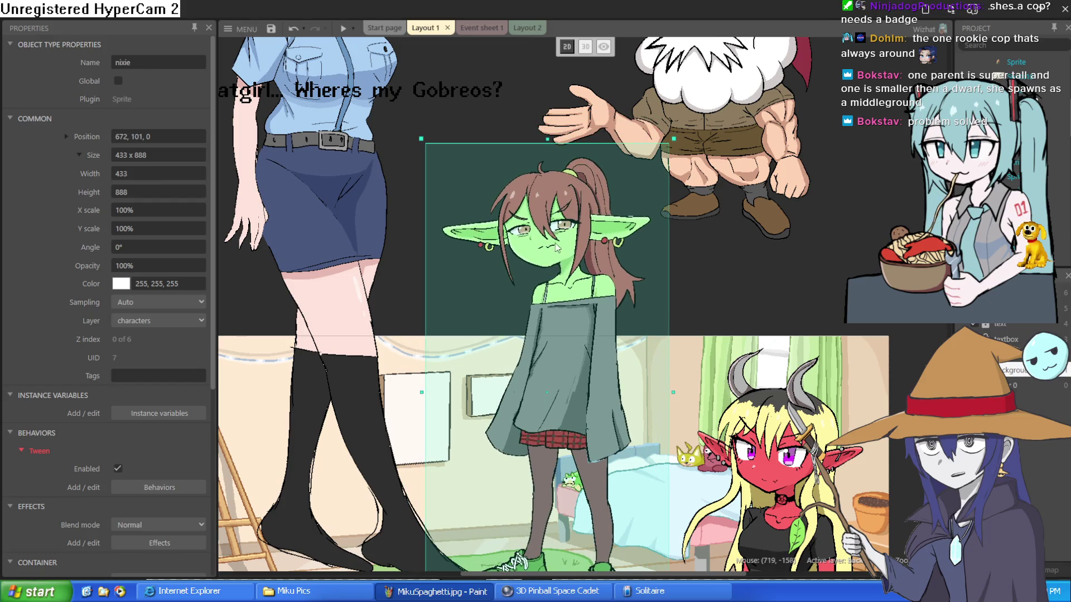
Drop the policewoman into the bedroom's left side and Nixie beside the demon, then view illustration165-2
scroll(460, 225, "down", 2)
scroll(460, 224, "down", 2)
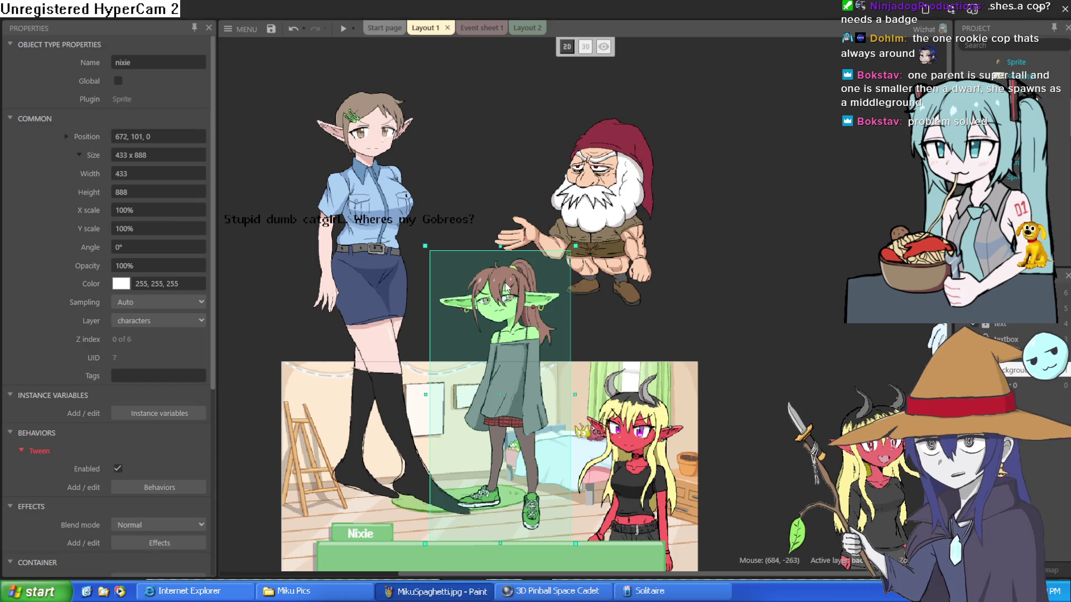
scroll(486, 234, "down", 2)
scroll(486, 234, "left", 3)
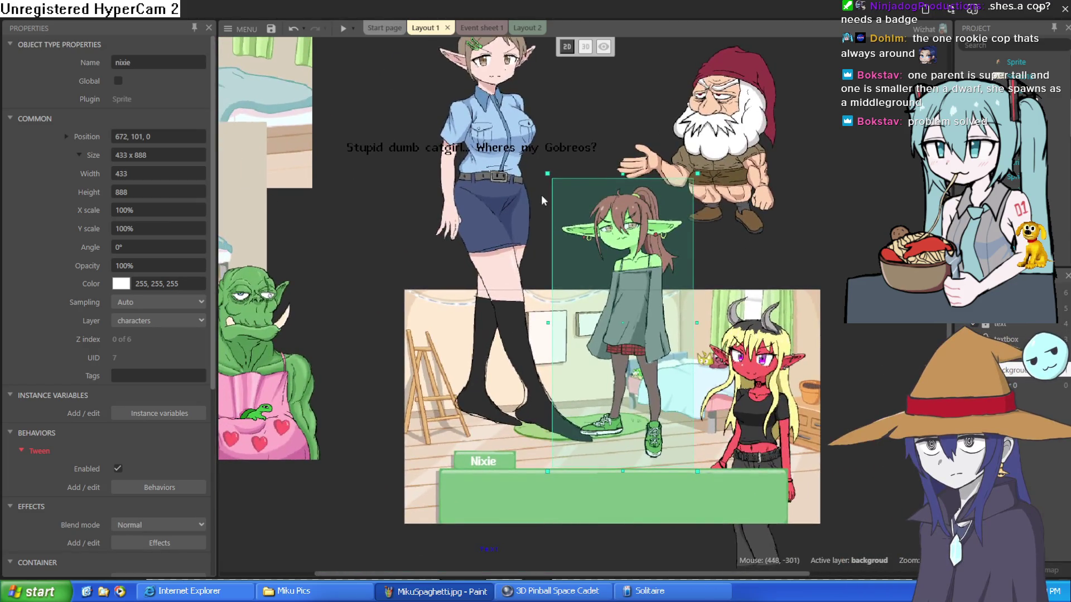
left_click(506, 328)
left_click_drag(507, 325, 502, 463)
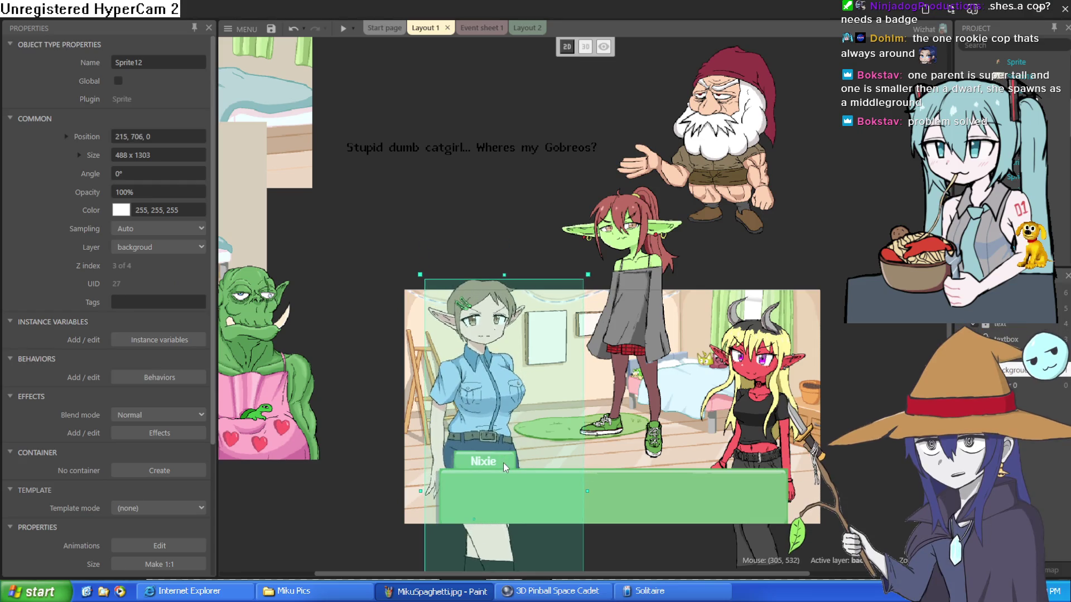
left_click_drag(642, 335, 662, 456)
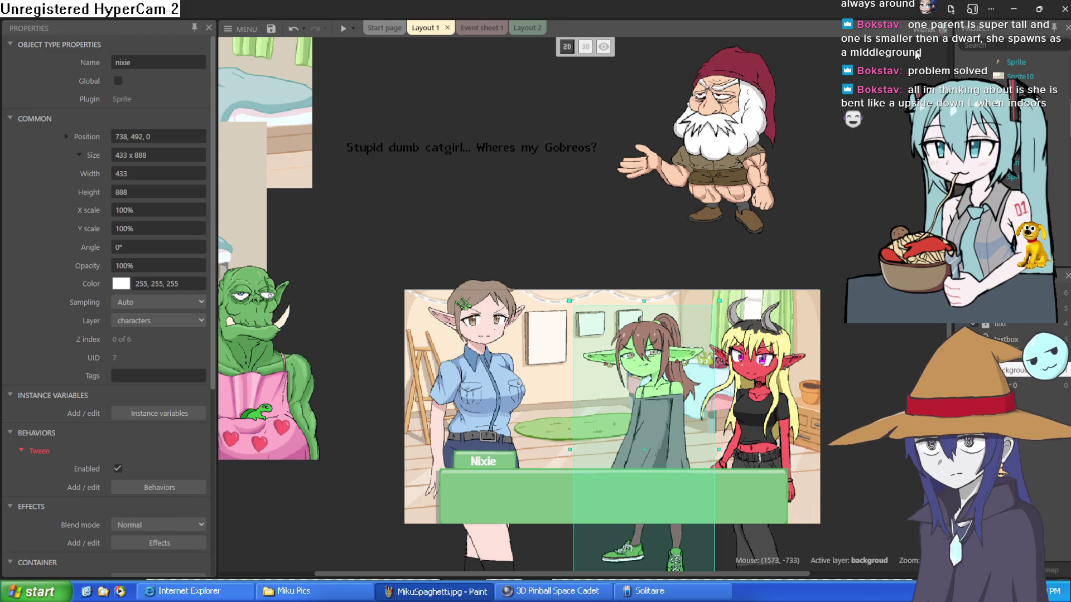
left_click(1013, 9)
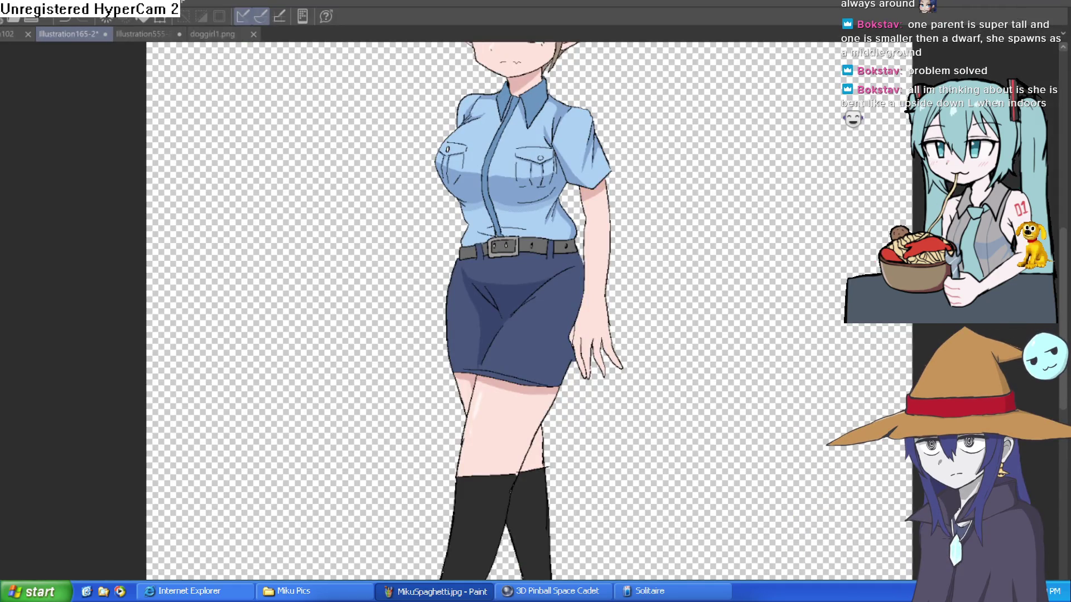
scroll(669, 223, "down", 2)
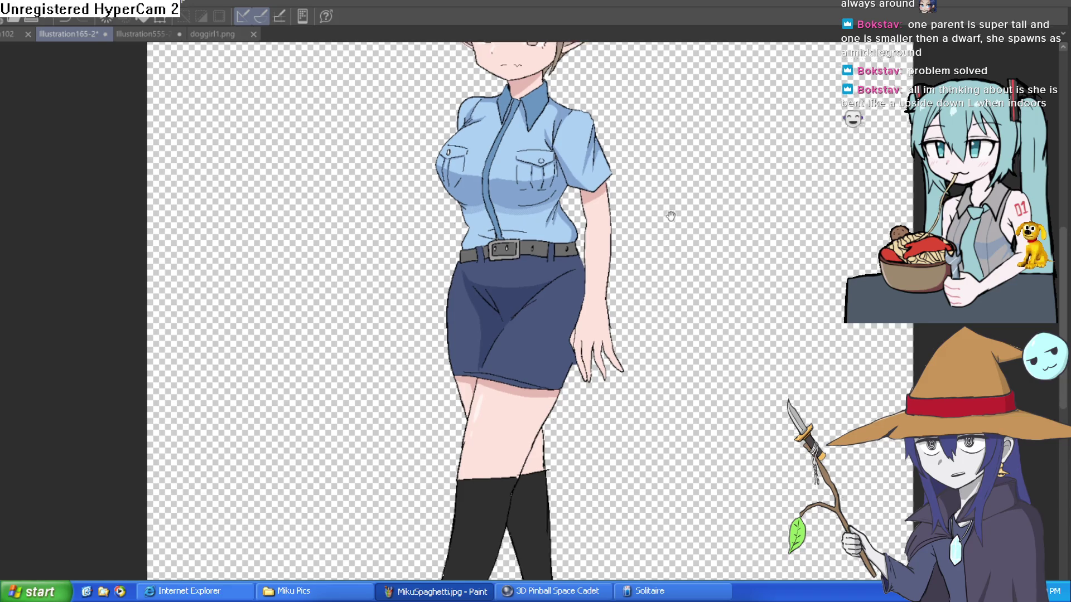
scroll(641, 290, "up", 5)
mouse_move(602, 271)
left_mouse_down()
mouse_move(650, 280)
mouse_move(662, 223)
mouse_move(626, 215)
mouse_move(678, 169)
left_mouse_up()
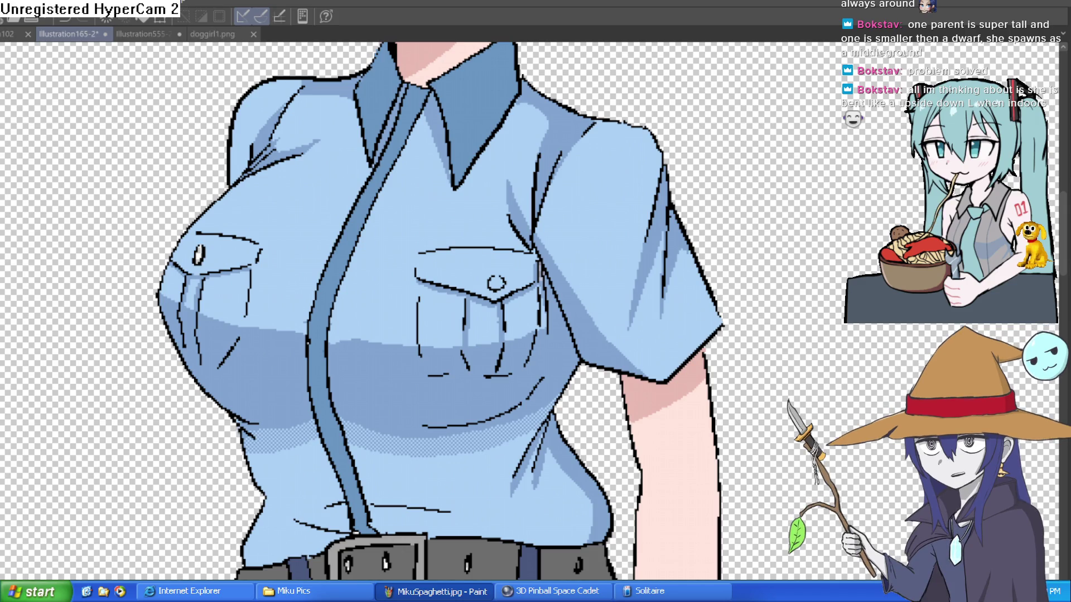
key("alt+Tab")
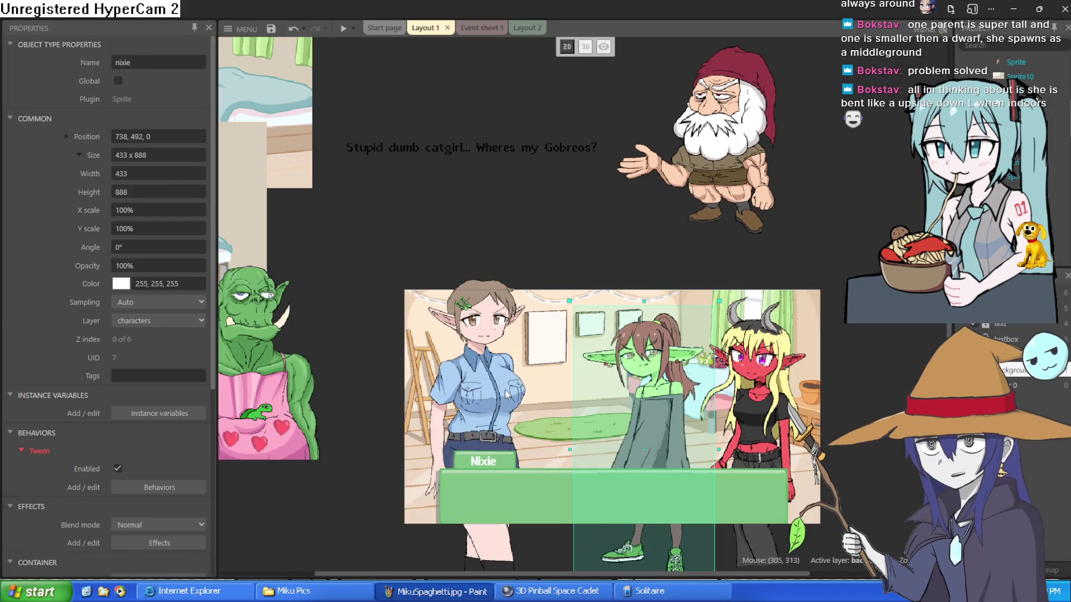
Tilt the policewoman about 17 degrees, shift her down-right, and nudge the demon girl lower
left_click(505, 390)
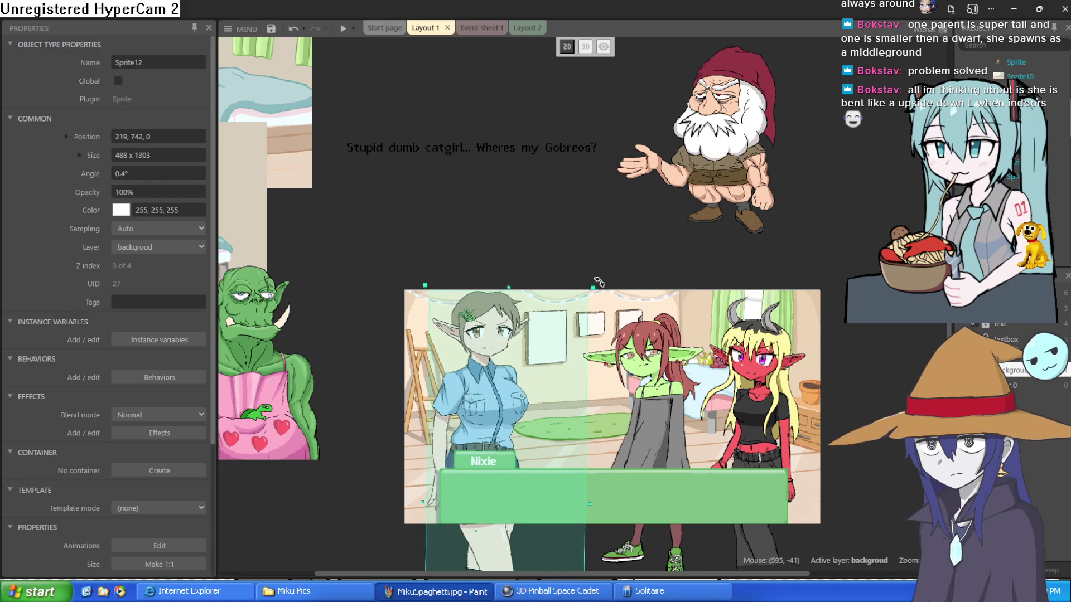
left_click_drag(598, 282, 528, 344)
key("ctrl+z")
key("ctrl+z")
key("ctrl+z")
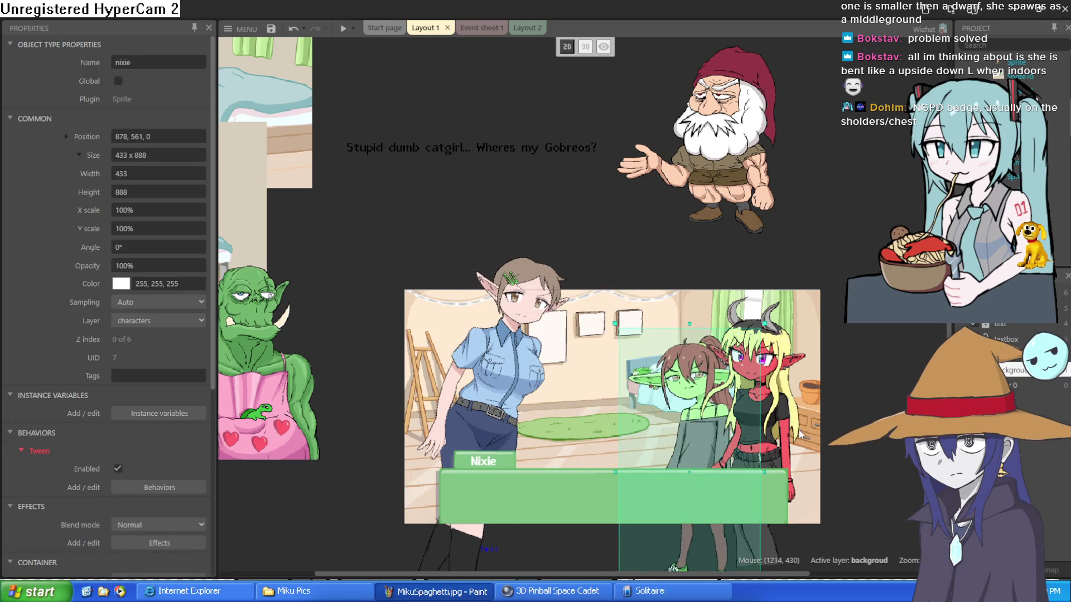
left_click_drag(824, 434, 817, 447)
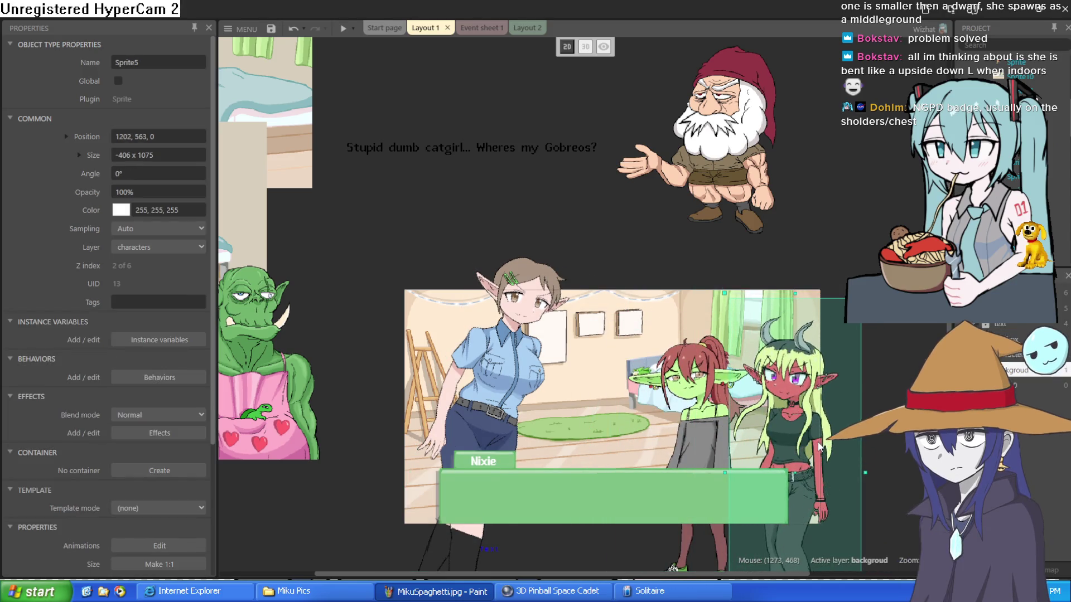
scroll(772, 417, "up", 3)
scroll(763, 418, "down", 3)
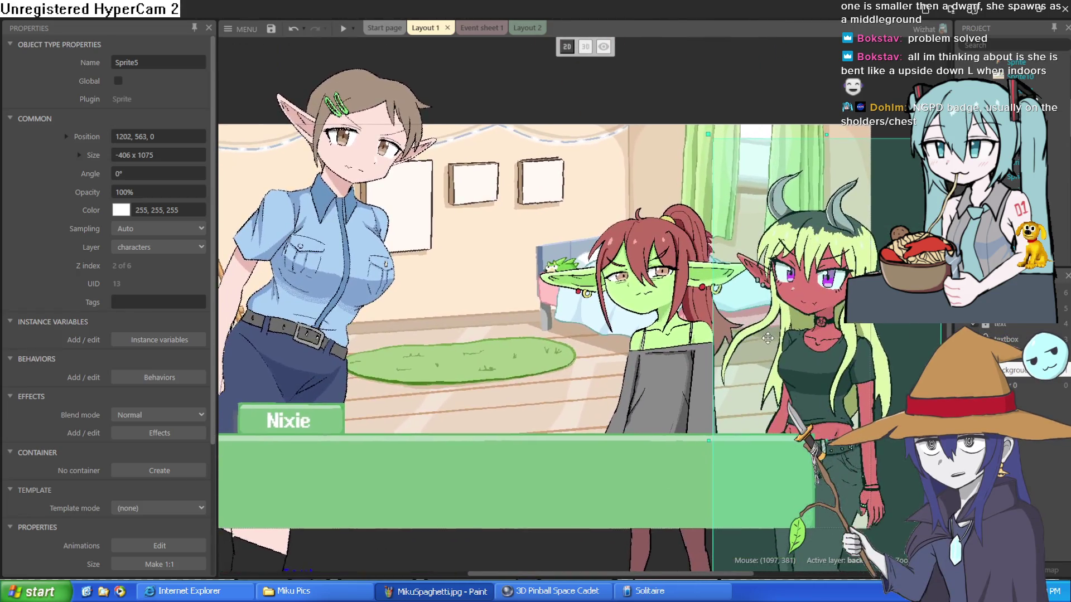
left_click(351, 311)
left_click_drag(351, 310, 369, 341)
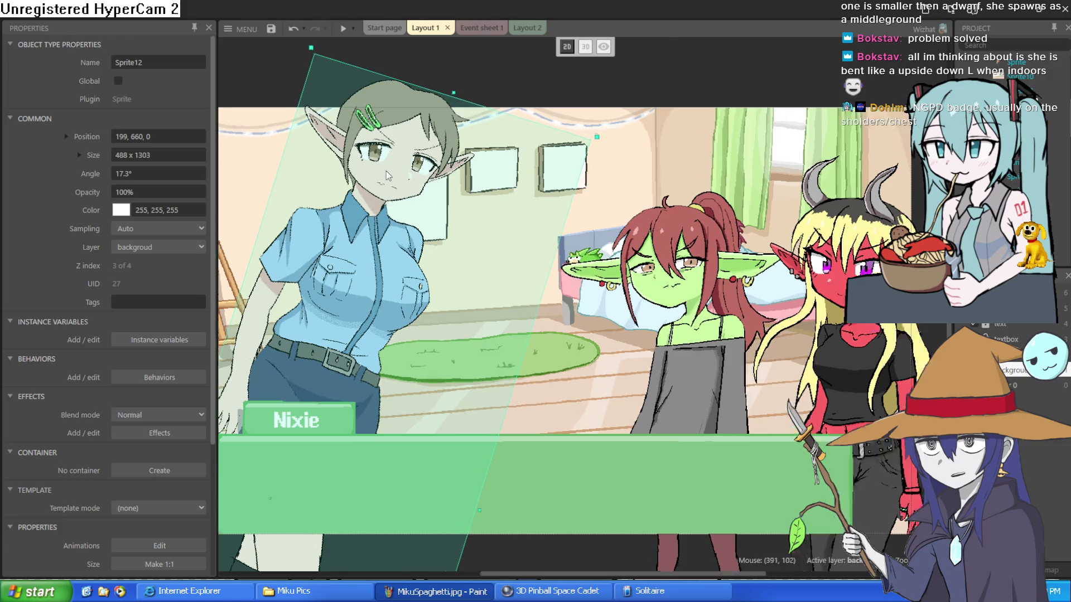
Undo the policewoman's tilt and moves so she stands upright at 224, 662
scroll(386, 172, "up", 3)
scroll(383, 176, "up", 4)
scroll(383, 176, "up", 4)
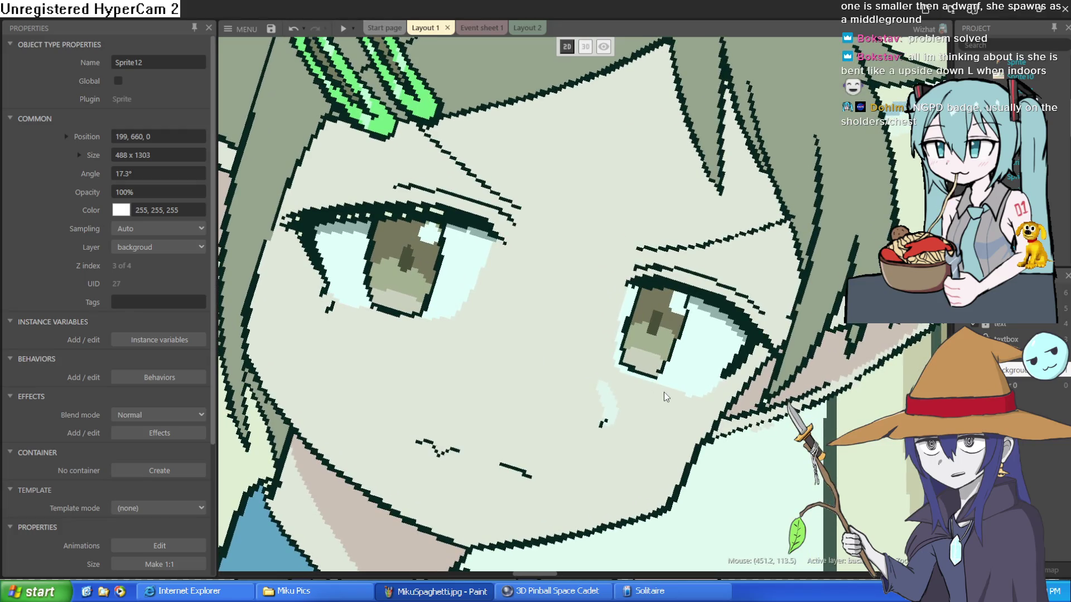
scroll(707, 397, "down", 2)
scroll(578, 351, "down", 4)
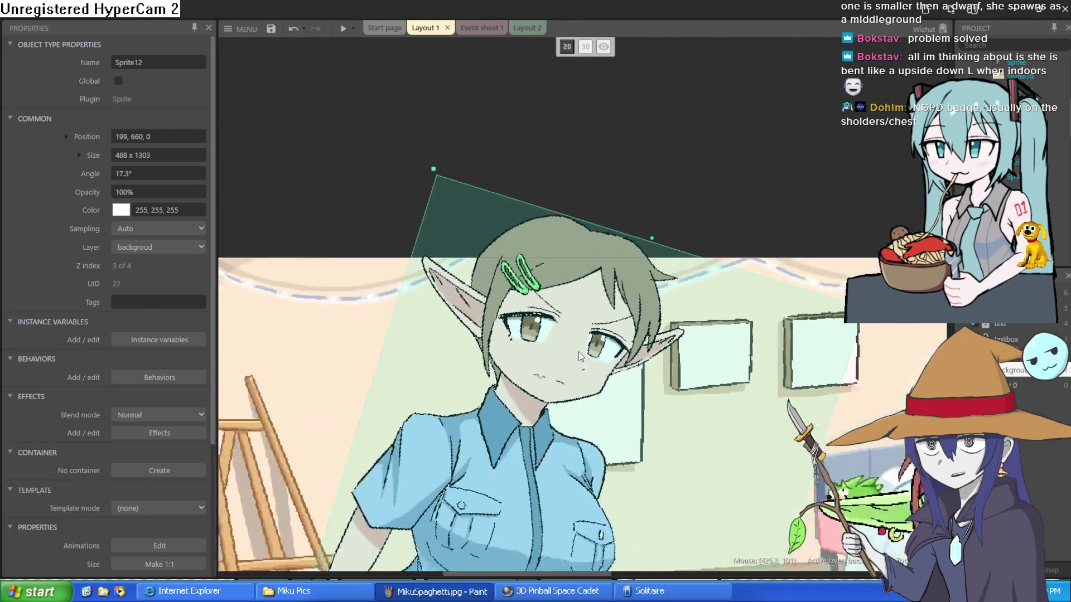
scroll(632, 416, "down", 3)
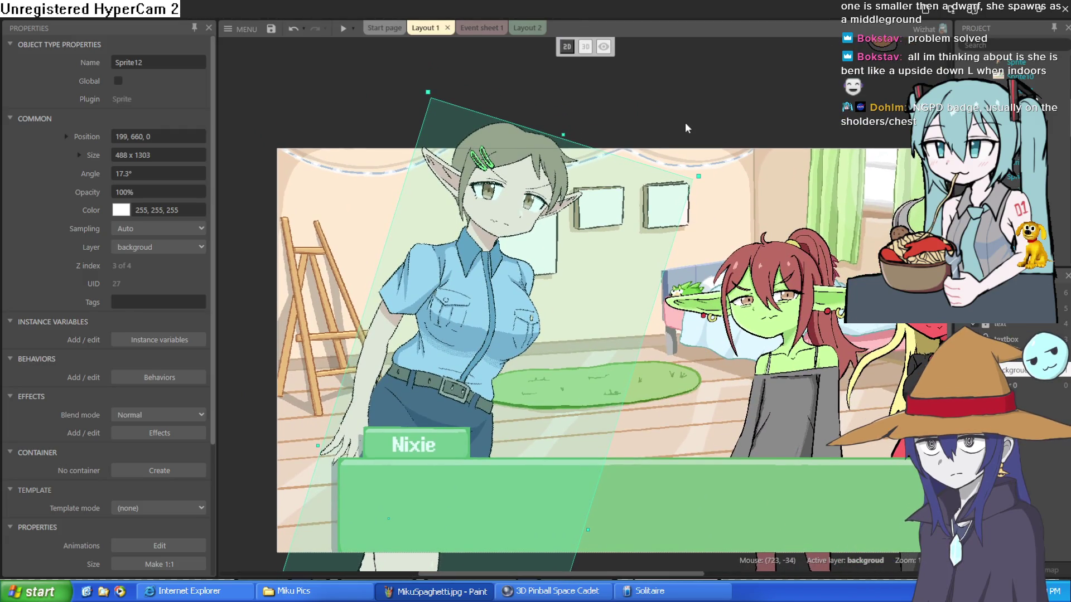
key("ctrl+z")
key("ctrl+z")
key("ctrl+z")
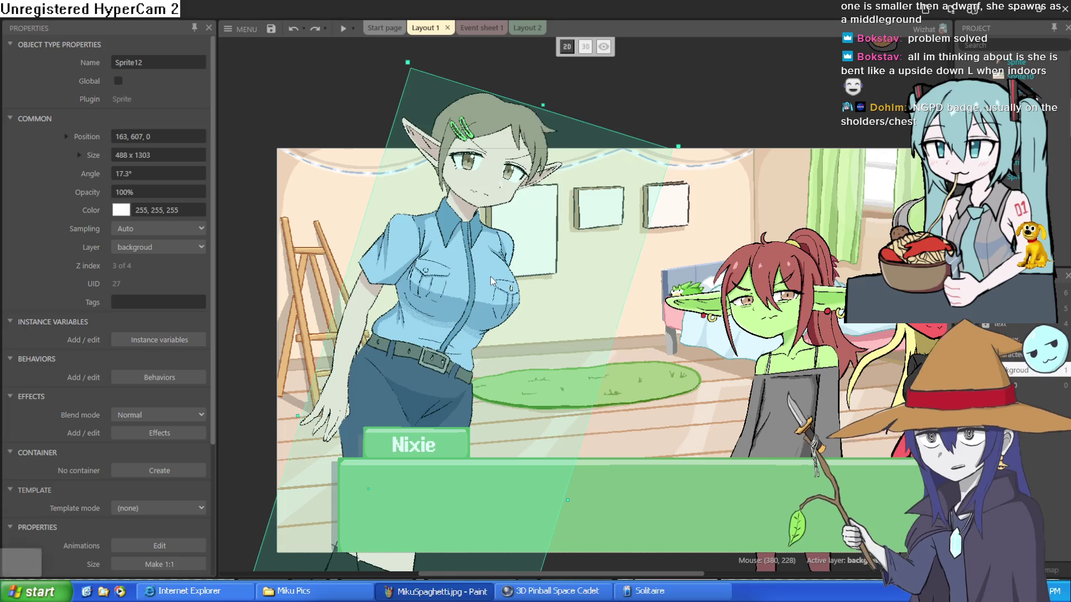
key("ctrl+z")
key("ctrl+z")
key("ctrl+z")
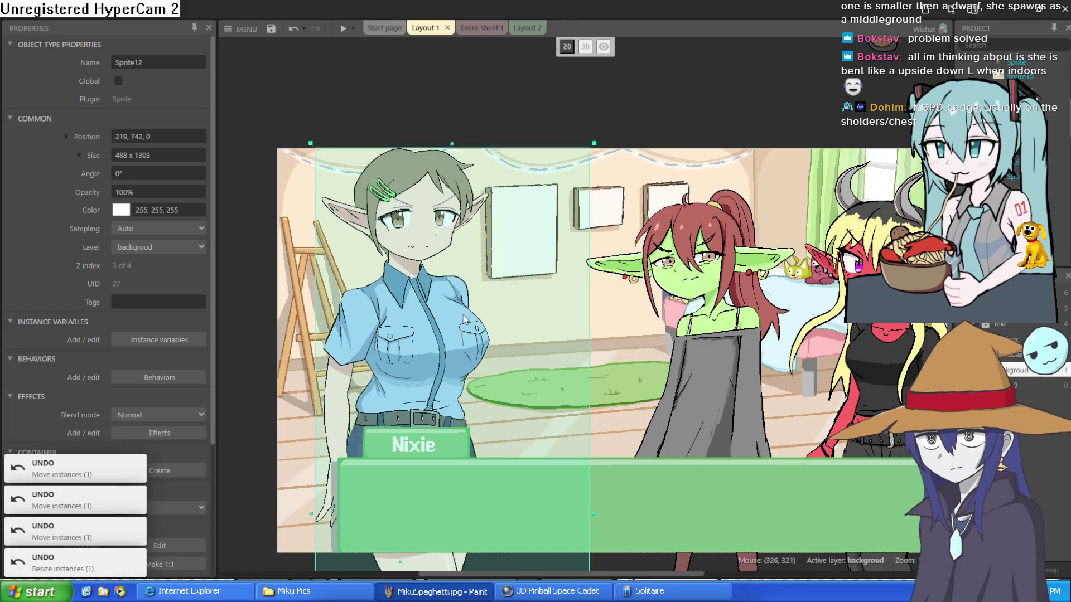
key("ctrl+z")
key("ctrl+z")
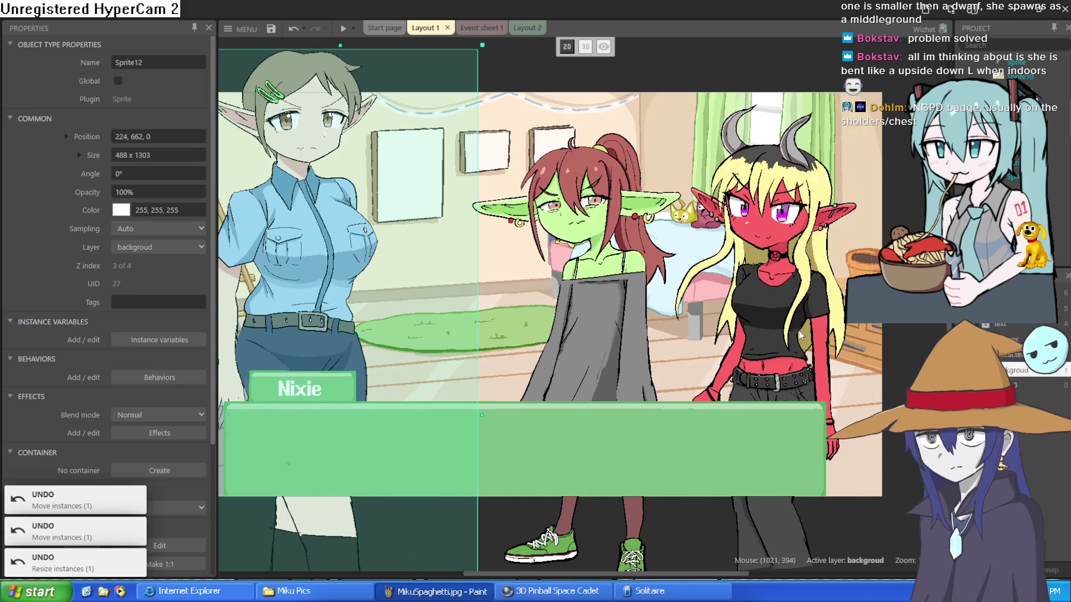
Deselect all sprites and launch a running preview of the bedroom scene
left_click(617, 304)
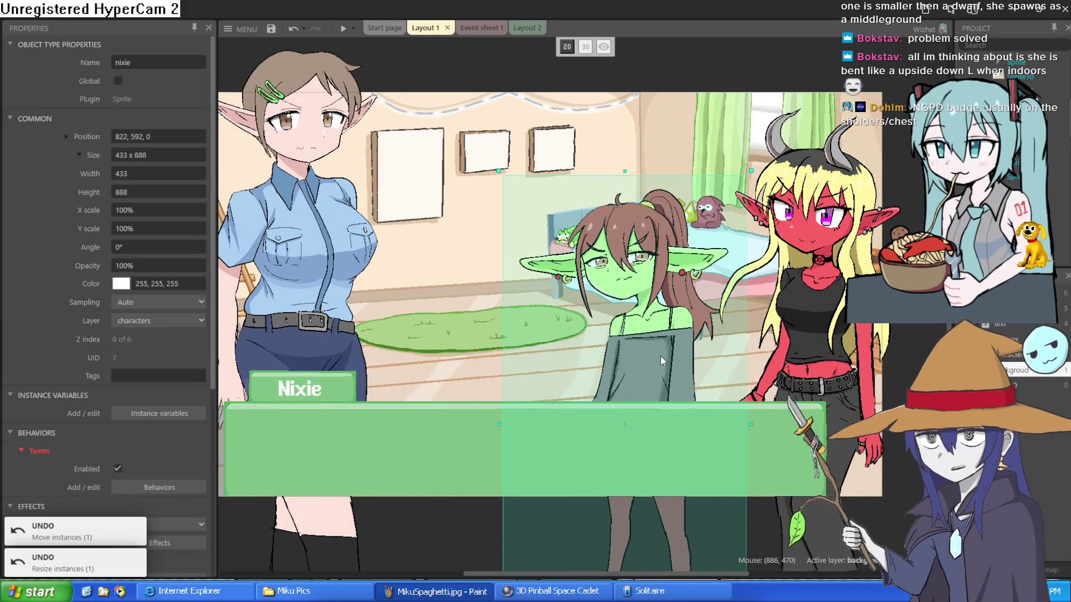
left_click(810, 337)
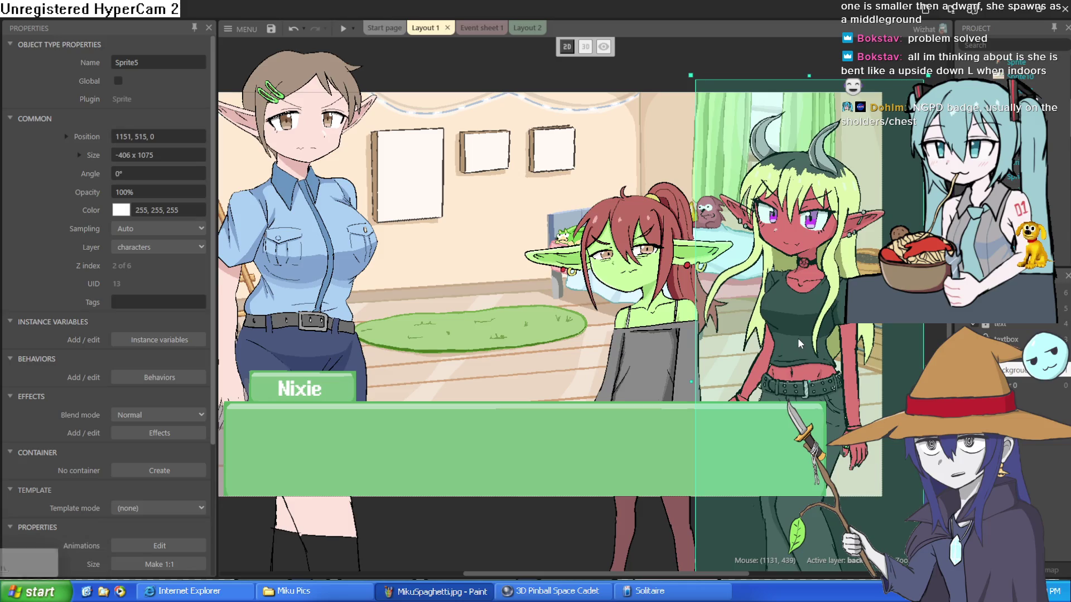
left_click(543, 54)
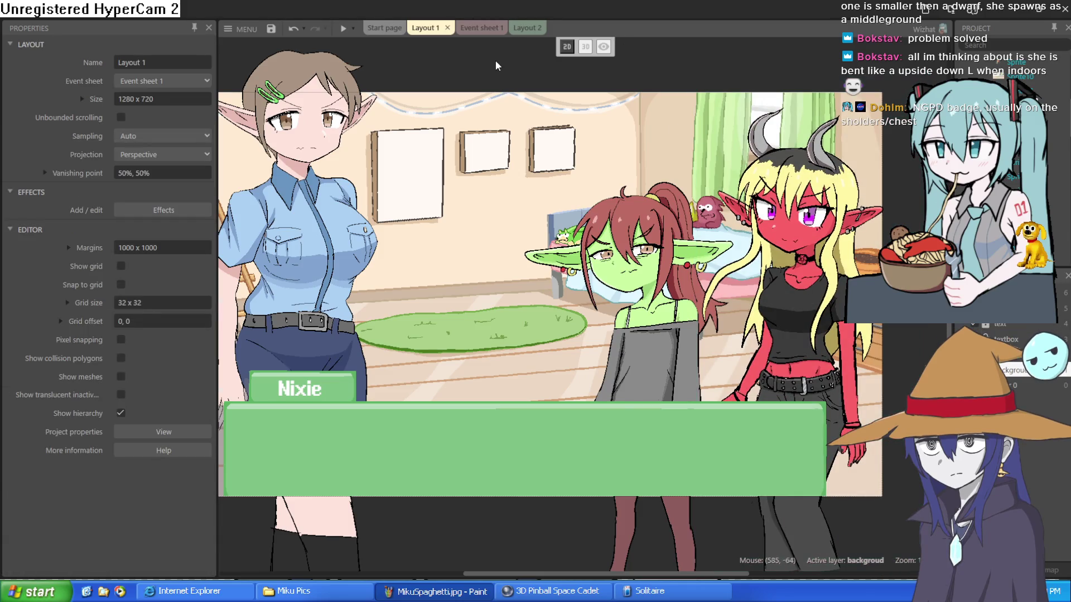
left_click(343, 29)
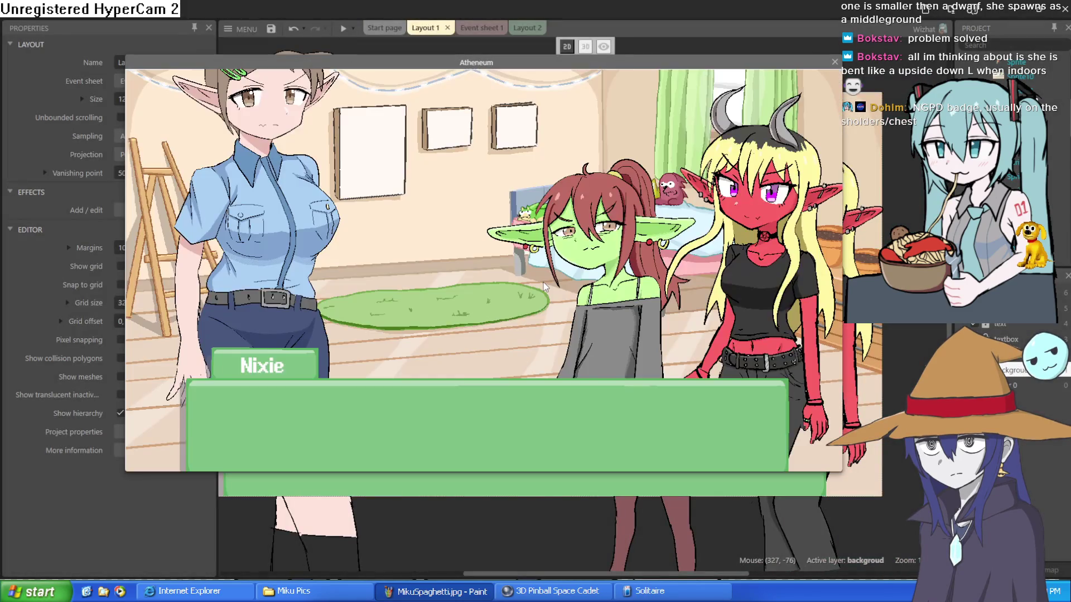
Rerun the scene preview with its dialogue, leave fullscreen with Esc, and close it
left_click(835, 63)
left_click(315, 234)
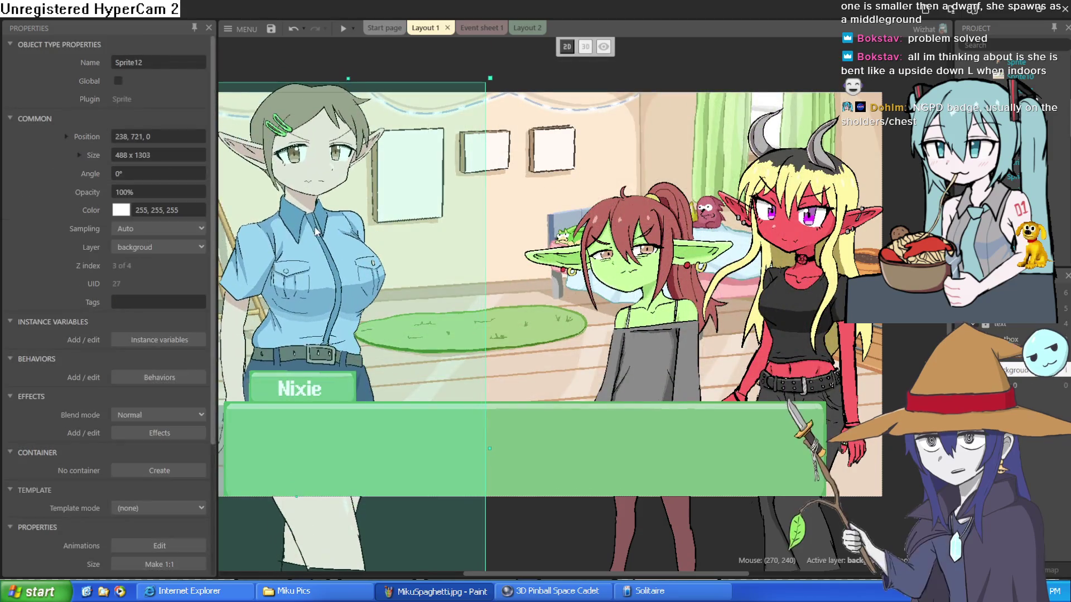
left_click(343, 28)
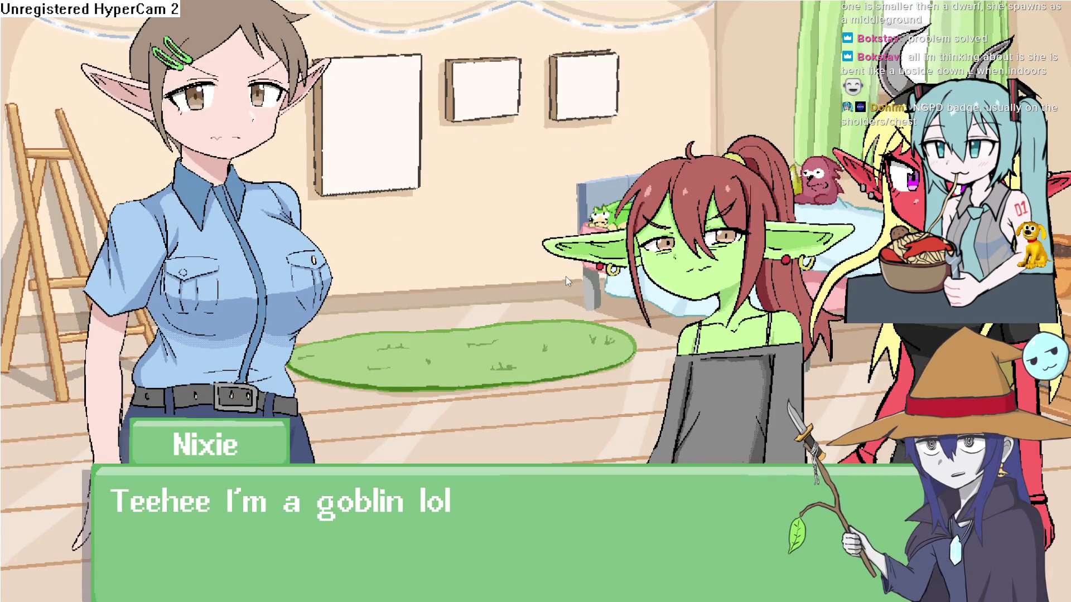
key("Escape")
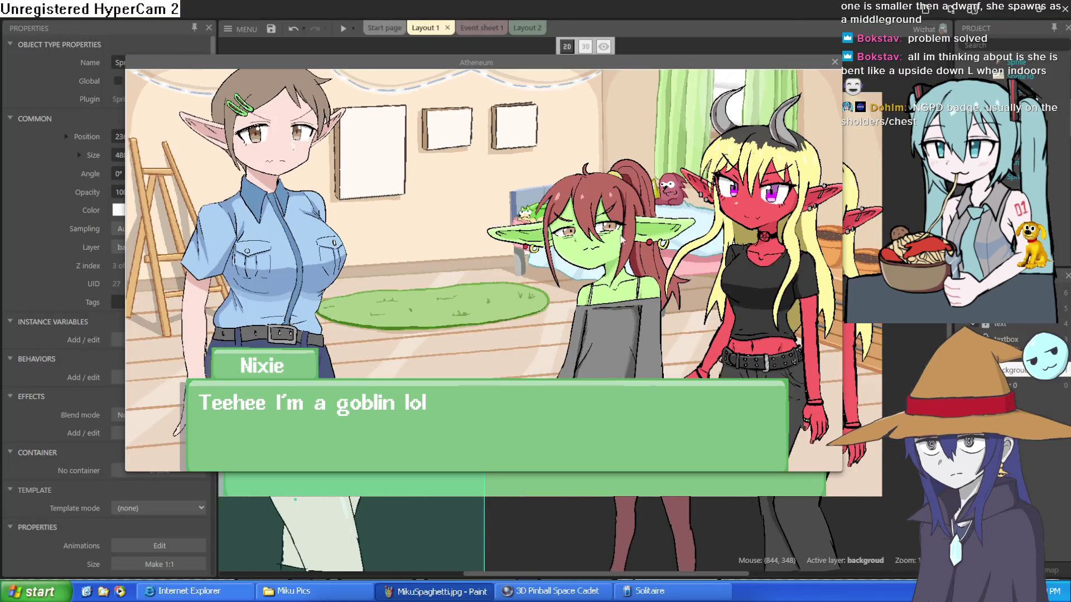
left_click(835, 61)
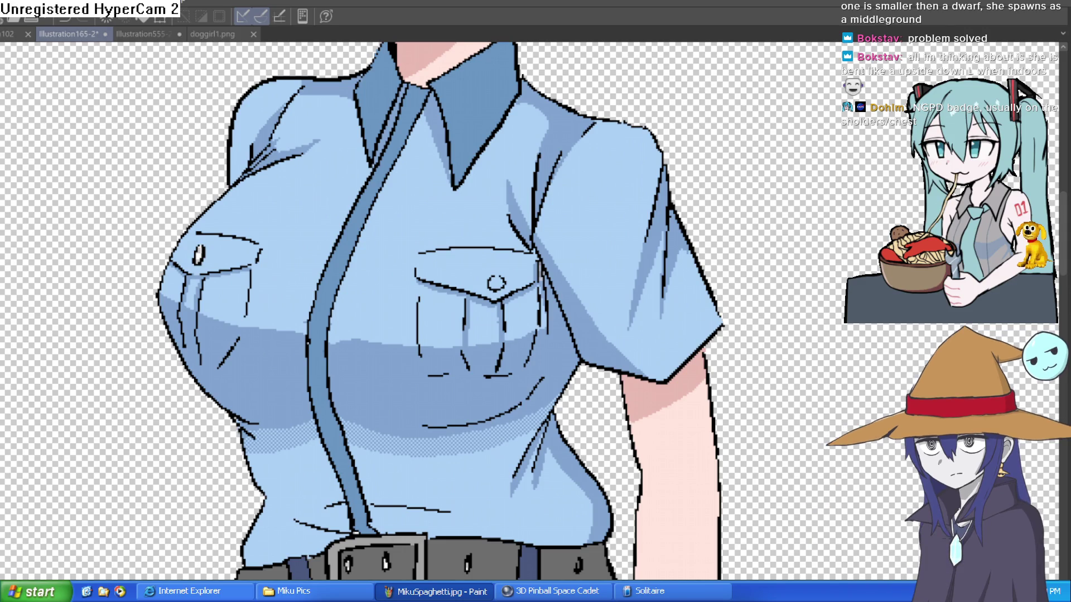
Place the green orc in the bedroom beside the Nixie textbox and move the police elf past the left edge
key("alt+Tab")
mouse_move(373, 447)
left_mouse_down()
mouse_move(535, 483)
mouse_move(488, 427)
mouse_move(451, 411)
mouse_move(630, 379)
mouse_move(747, 410)
mouse_move(714, 474)
mouse_move(716, 412)
left_mouse_up()
mouse_move(273, 301)
left_mouse_down()
mouse_move(474, 304)
mouse_move(798, 357)
mouse_move(861, 356)
left_mouse_up()
left_click_drag(652, 312, 281, 340)
left_click_drag(805, 347, 706, 329)
left_click_drag(791, 382, 501, 389)
scroll(500, 387, "down", 3)
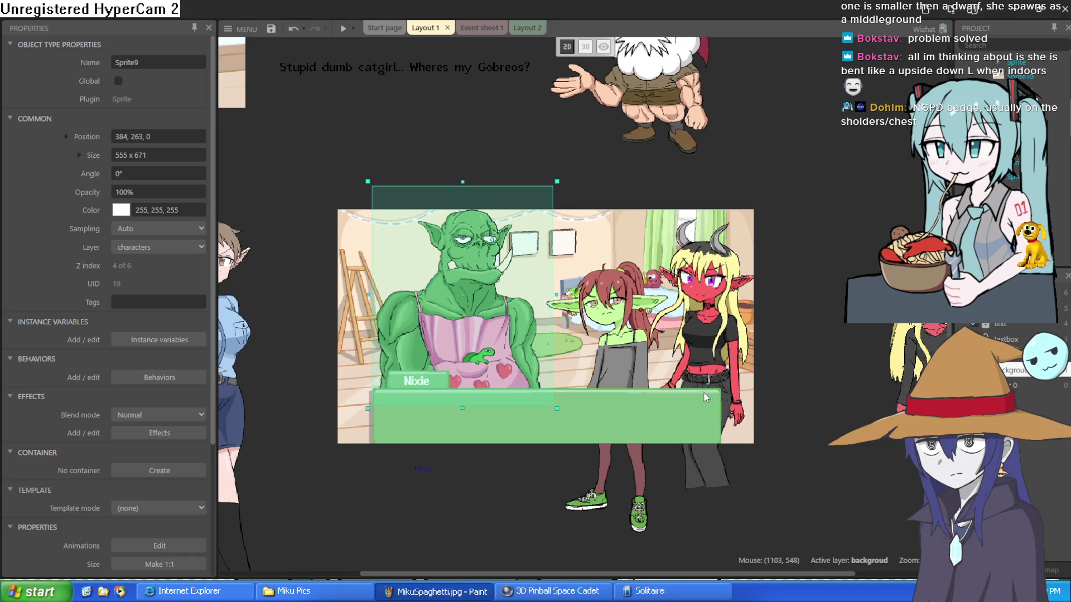
Drag the bearded dwarf down into the scene beside the orc, undoing a stray placement change
left_click_drag(497, 352, 506, 426)
left_click_drag(634, 163, 547, 425)
scroll(547, 425, "up", 5)
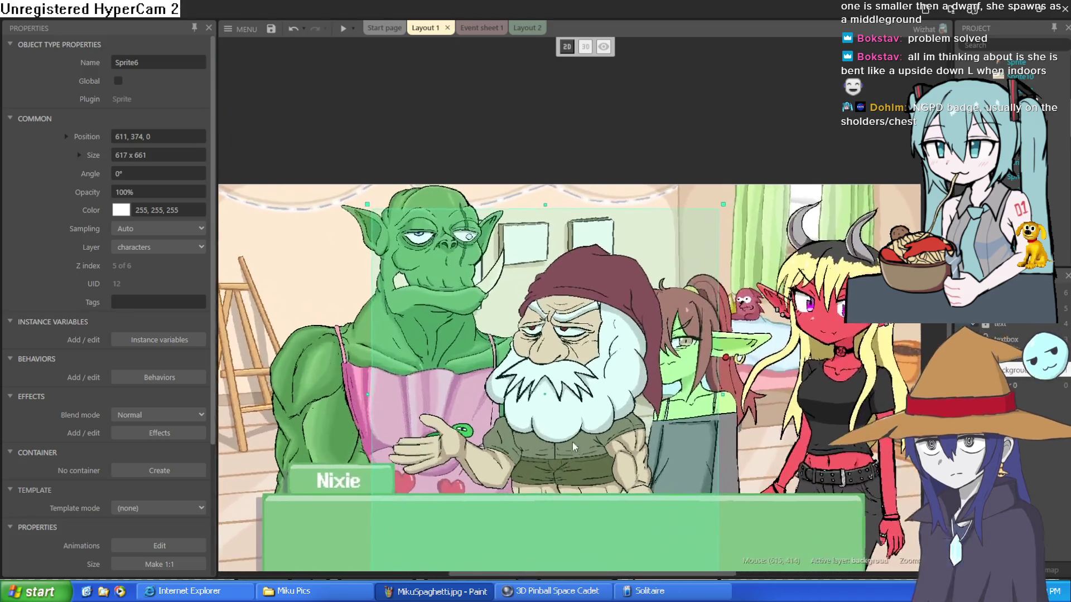
scroll(618, 377, "down", 4)
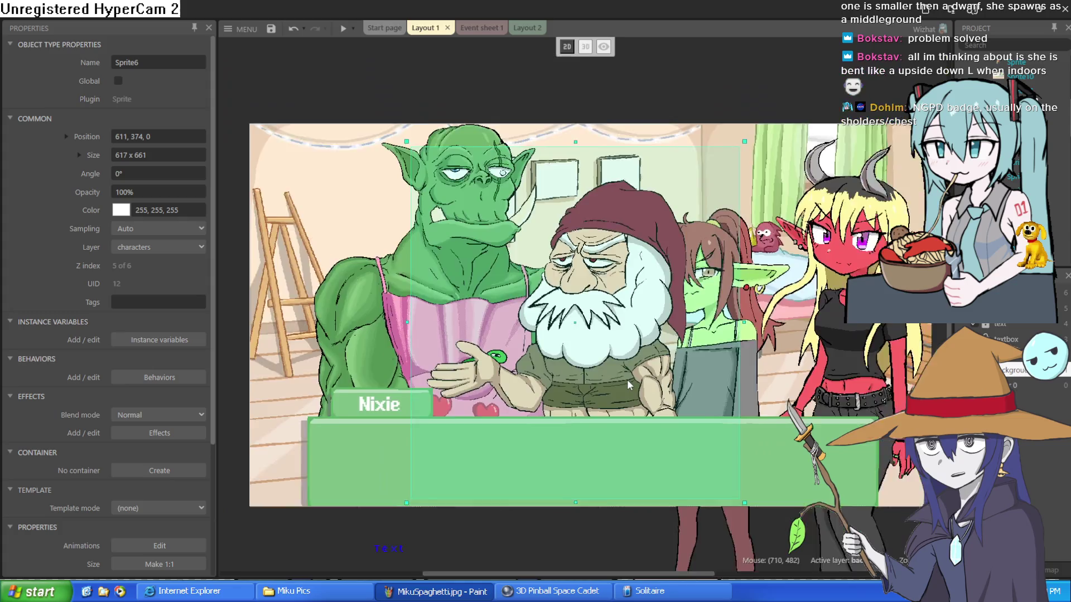
scroll(627, 379, "down", 1)
mouse_move(688, 372)
left_mouse_down()
mouse_move(719, 383)
mouse_move(689, 376)
mouse_move(914, 353)
left_mouse_up()
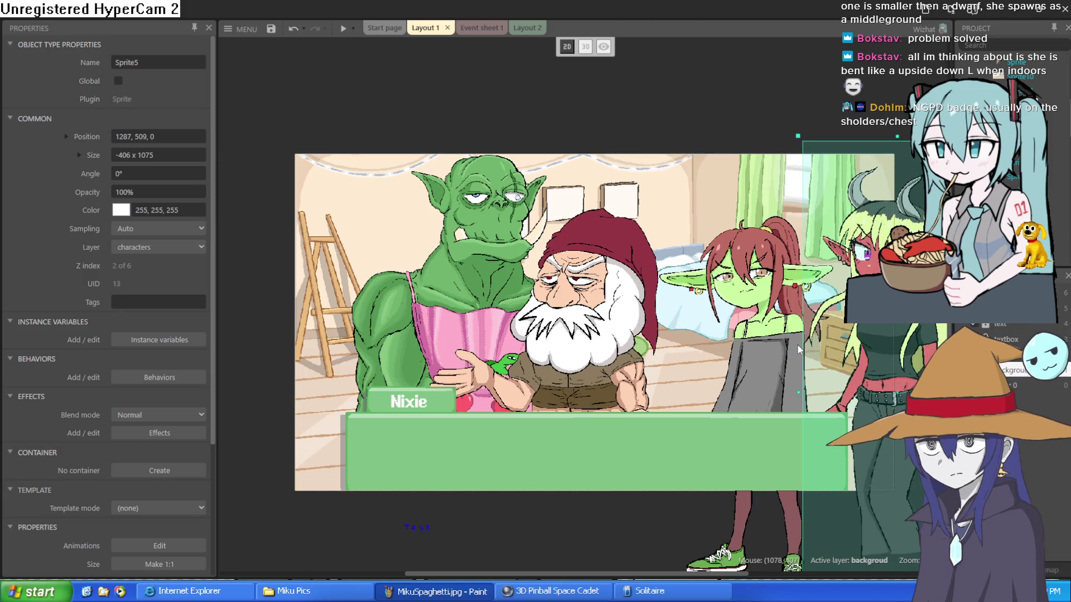
left_click(815, 351)
key("ctrl+z")
key("ctrl+z")
key("ctrl+z")
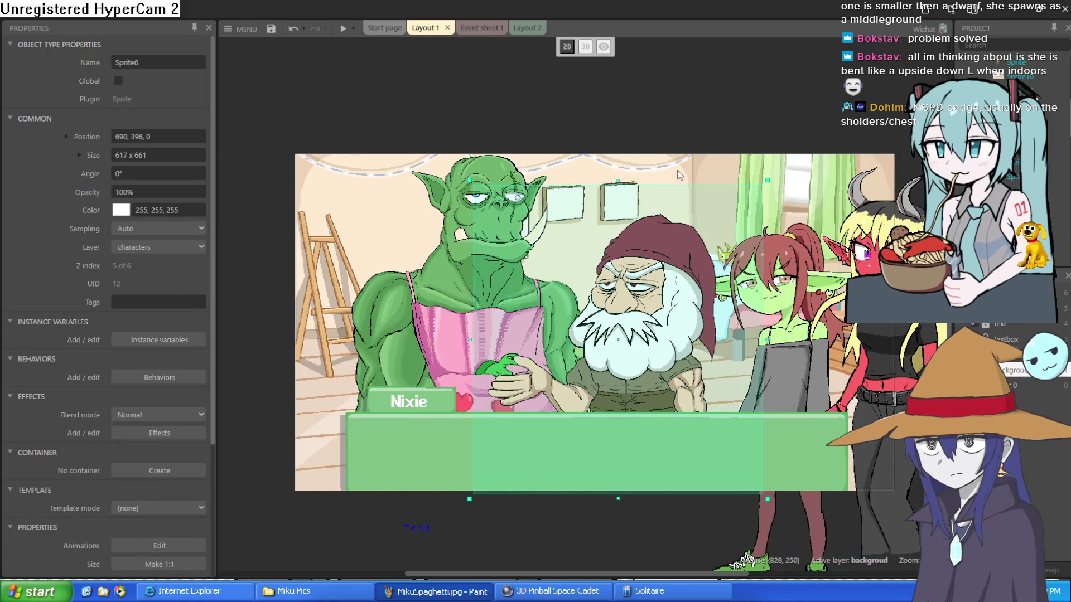
Nudge the dwarf into place and bring the police elf back to the scene's left edge
scroll(610, 387, "up", 2)
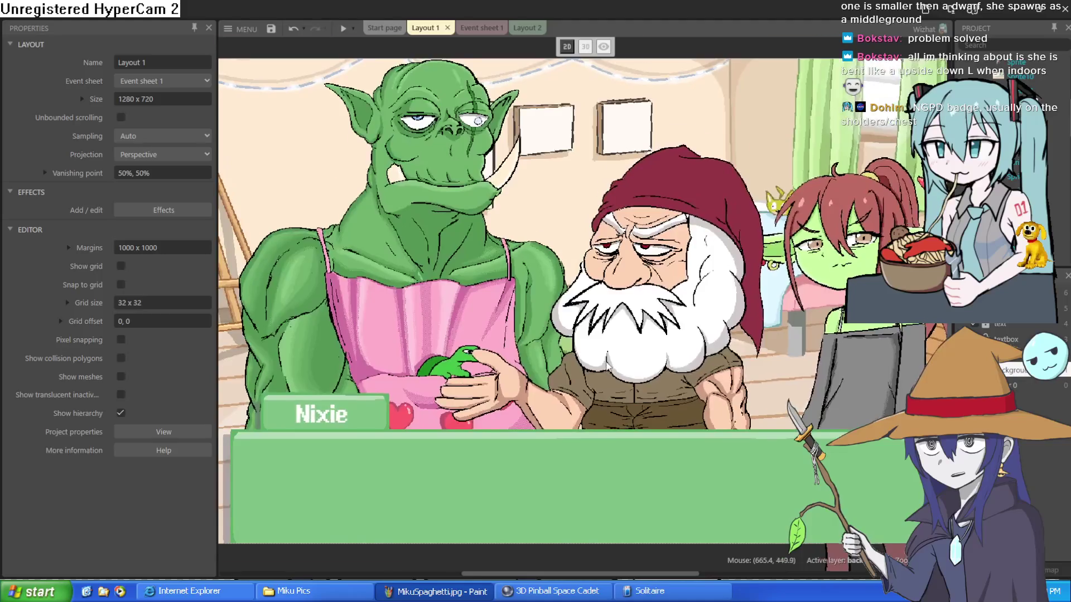
scroll(608, 379, "up", 2)
scroll(606, 366, "down", 2)
scroll(606, 365, "down", 2)
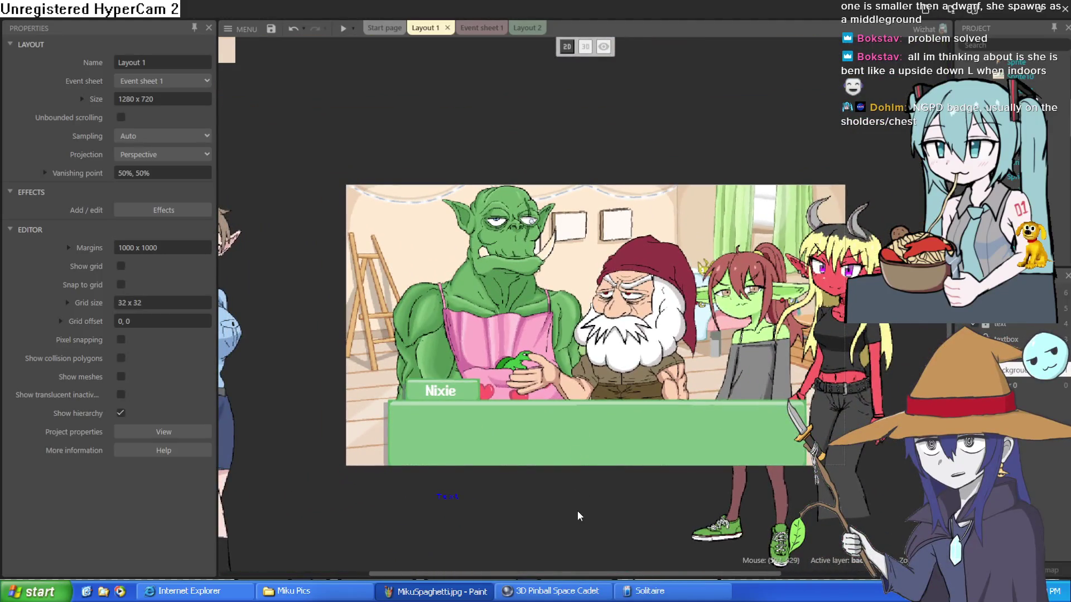
scroll(578, 516, "down", 1)
left_click(583, 271)
left_click_drag(592, 278, 598, 276)
mouse_move(305, 371)
left_mouse_down()
mouse_move(634, 299)
mouse_move(636, 288)
left_mouse_up()
left_click(1014, 9)
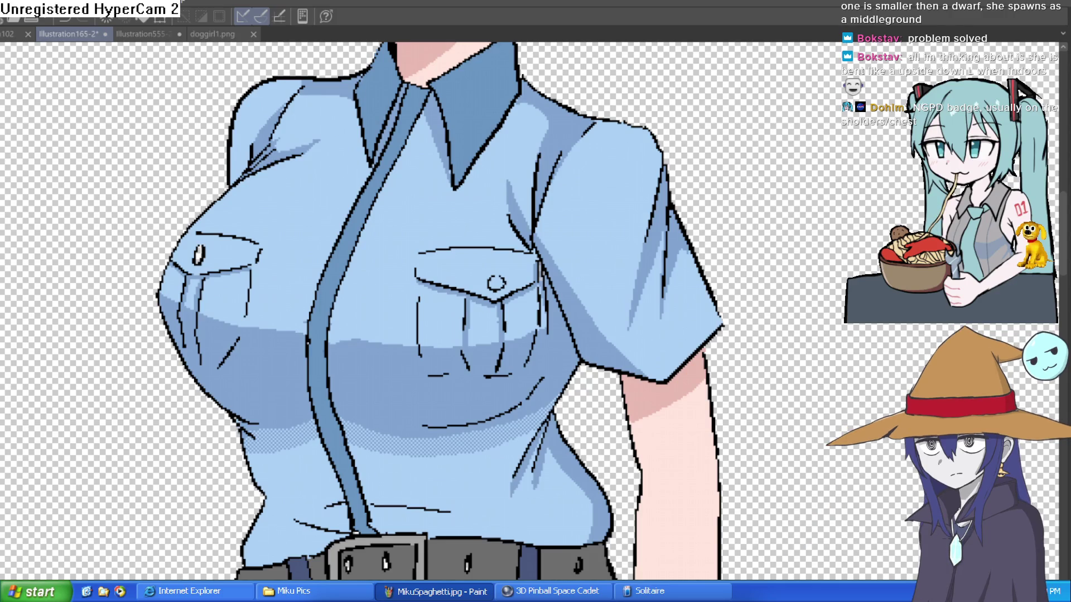
Pan and zoom the canvas onto the police elf's blue shirt and chest pockets
scroll(270, 301, "up", 2)
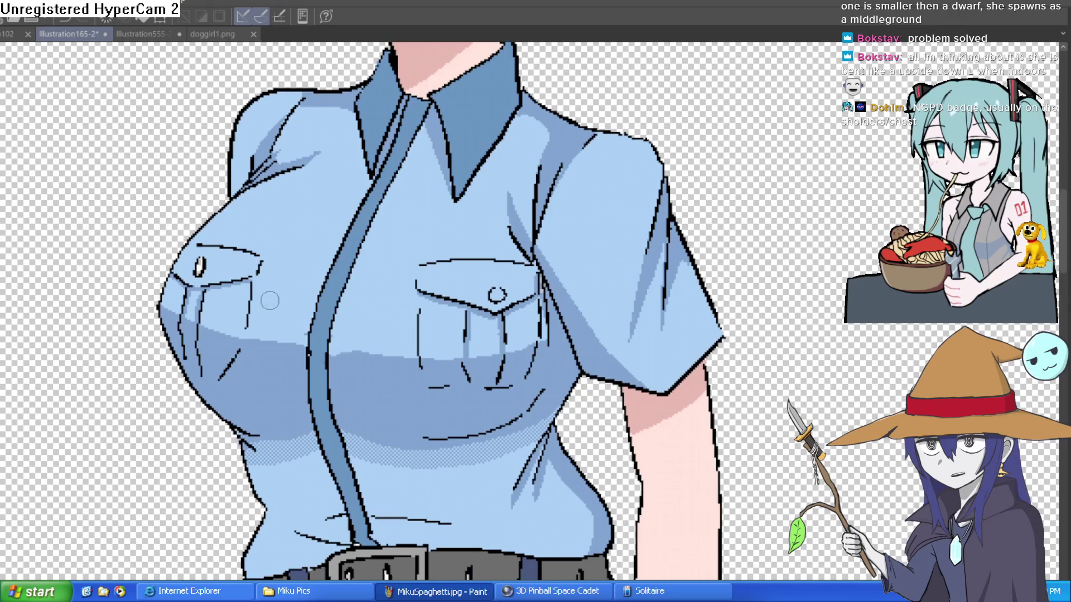
mouse_move(319, 317)
left_mouse_down()
mouse_move(296, 328)
mouse_move(335, 324)
mouse_move(352, 310)
left_mouse_up()
scroll(360, 318, "up", 2)
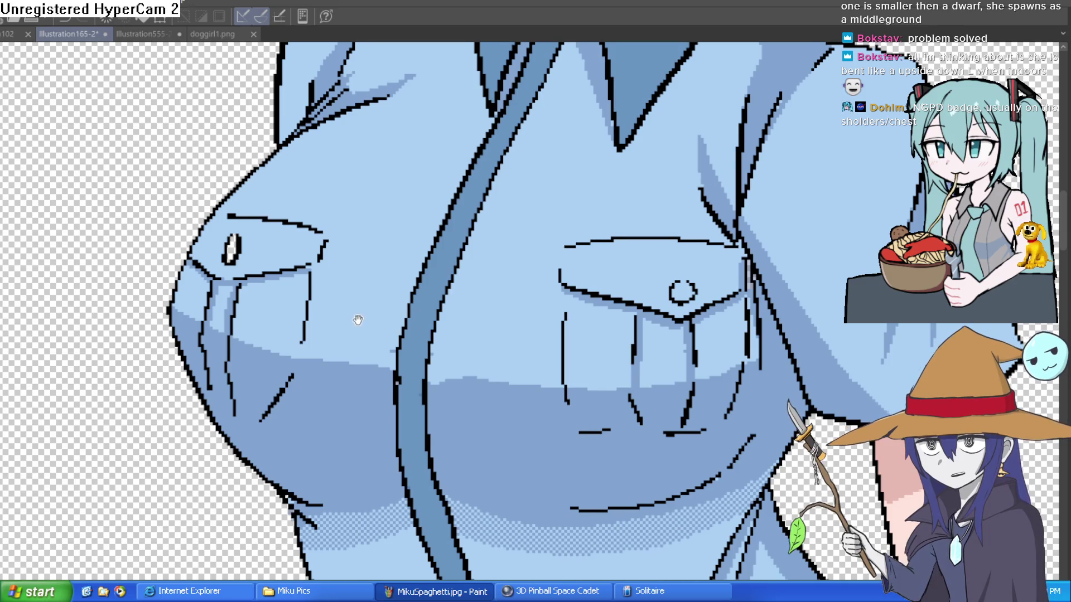
scroll(361, 323, "up", 1)
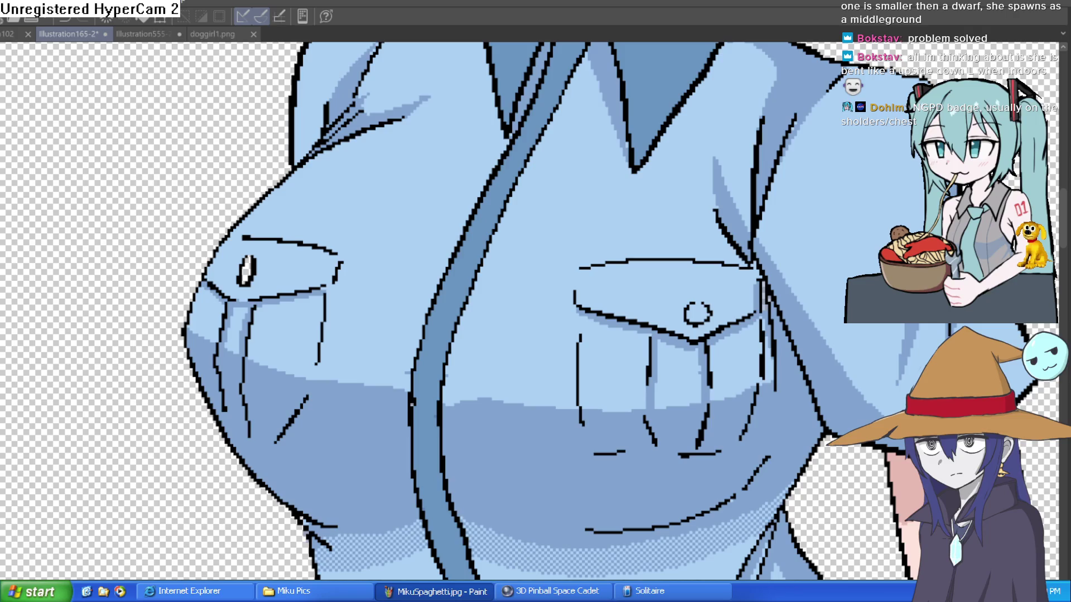
Frame the view on the right sleeve and draw a jagged black badge outline on the shoulder
left_click_drag(1011, 173, 744, 233)
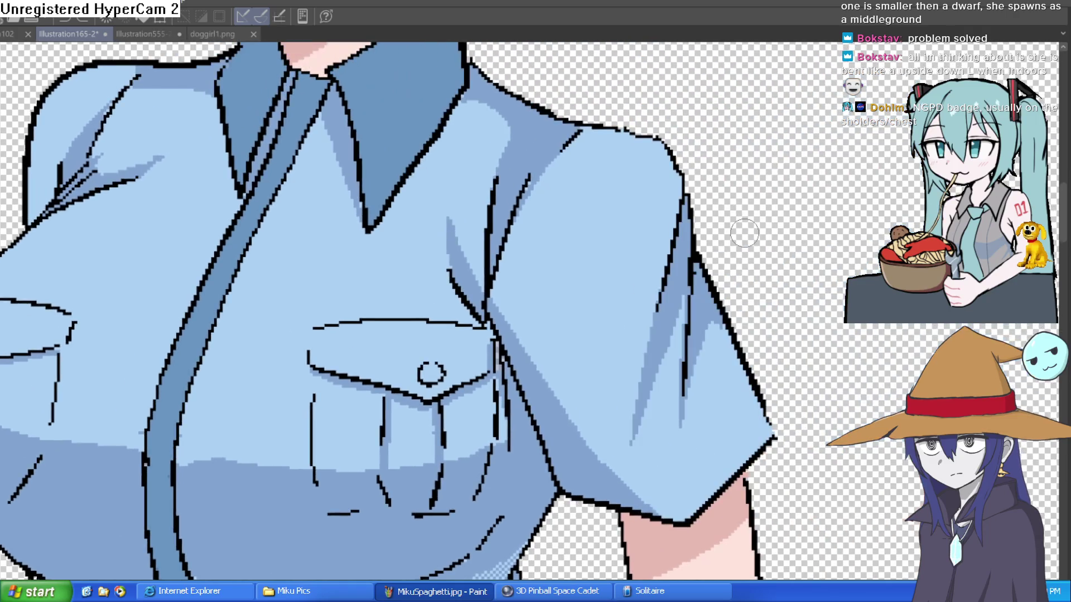
left_click_drag(793, 176, 832, 255)
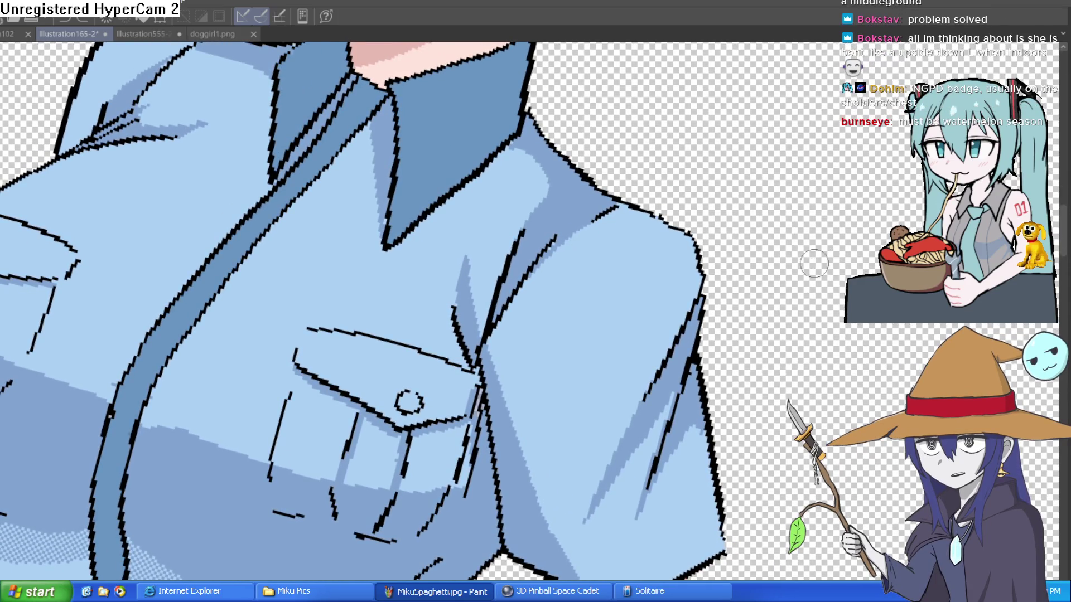
key("ctrl+0")
scroll(808, 249, "up", 2)
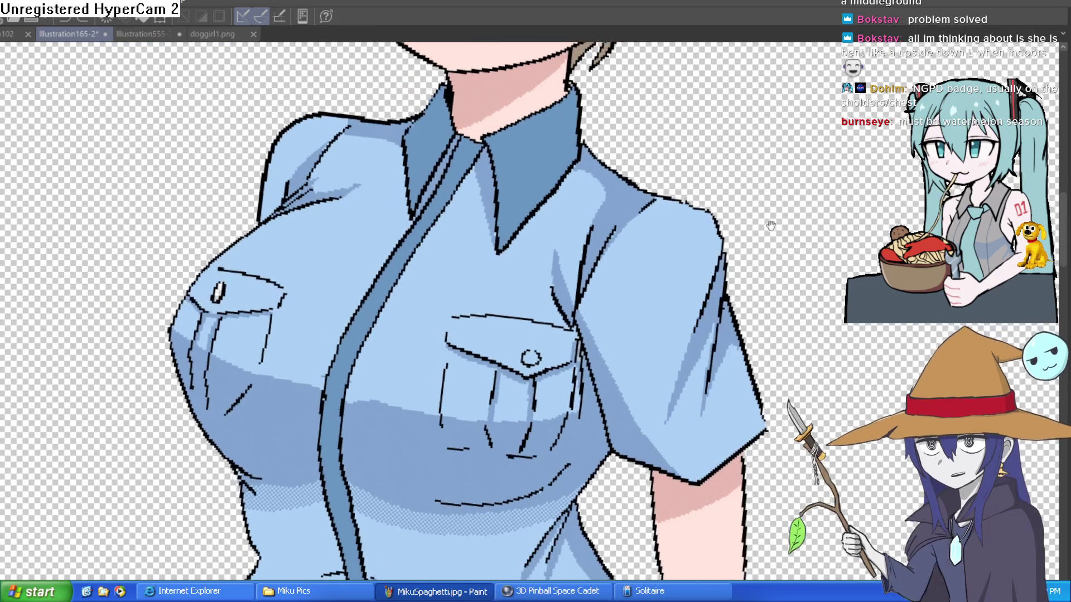
scroll(770, 225, "down", 2)
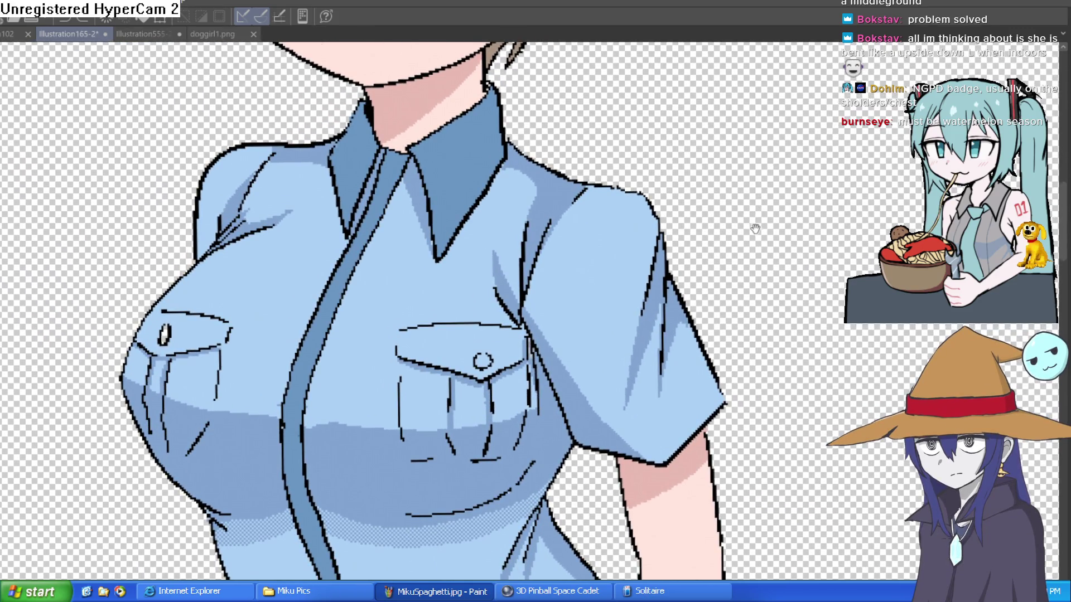
left_click_drag(755, 228, 759, 205)
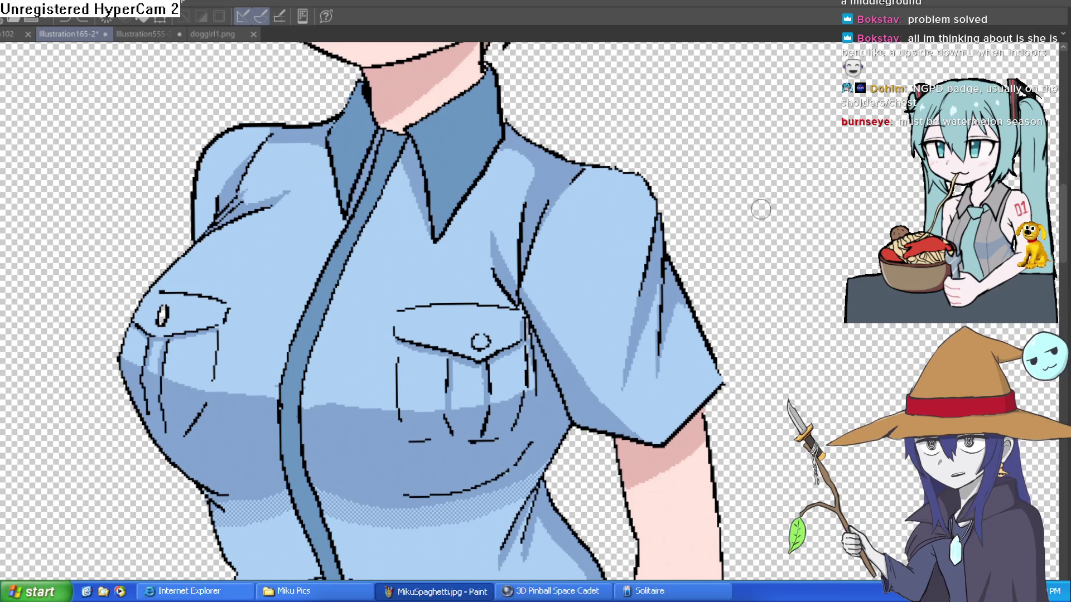
mouse_move(759, 217)
left_mouse_down()
mouse_move(760, 226)
mouse_move(775, 196)
left_mouse_up()
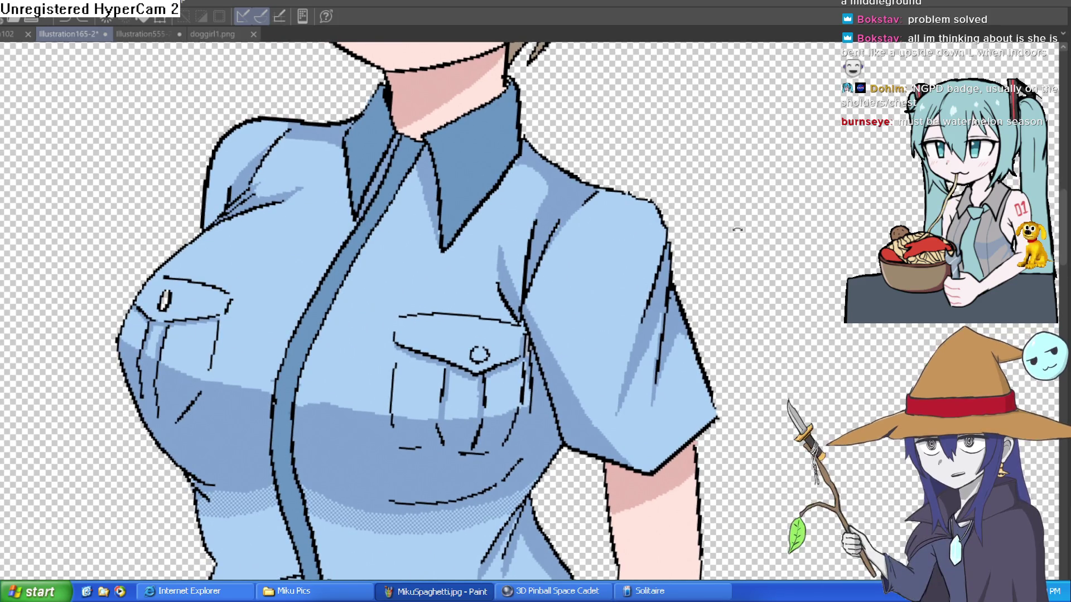
scroll(662, 237, "up", 3)
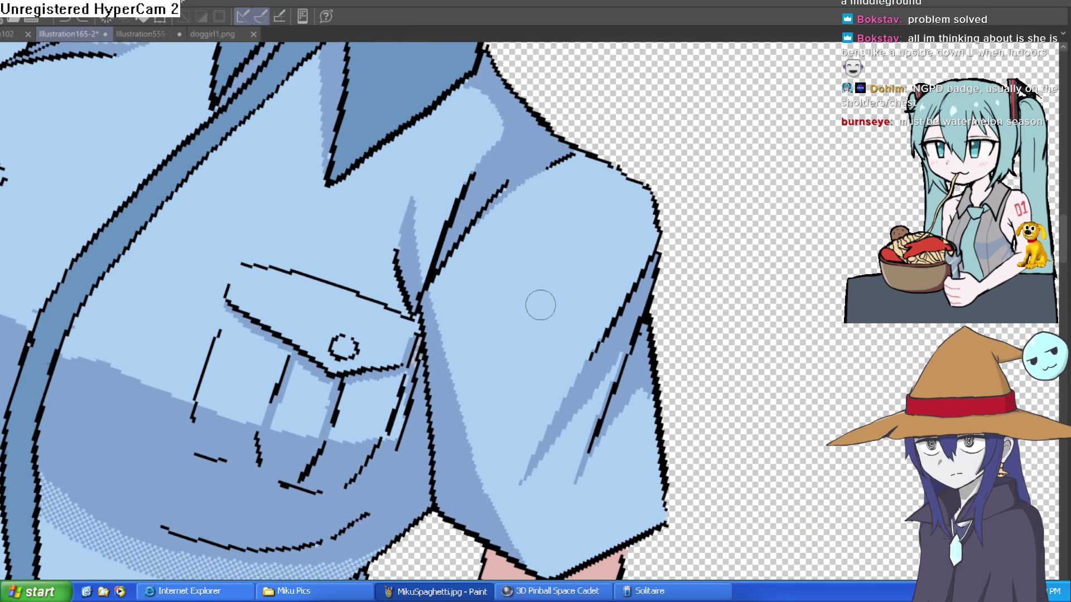
mouse_move(547, 271)
left_mouse_down()
mouse_move(610, 390)
mouse_move(647, 345)
mouse_move(671, 253)
mouse_move(662, 218)
mouse_move(547, 232)
mouse_move(549, 271)
left_mouse_up()
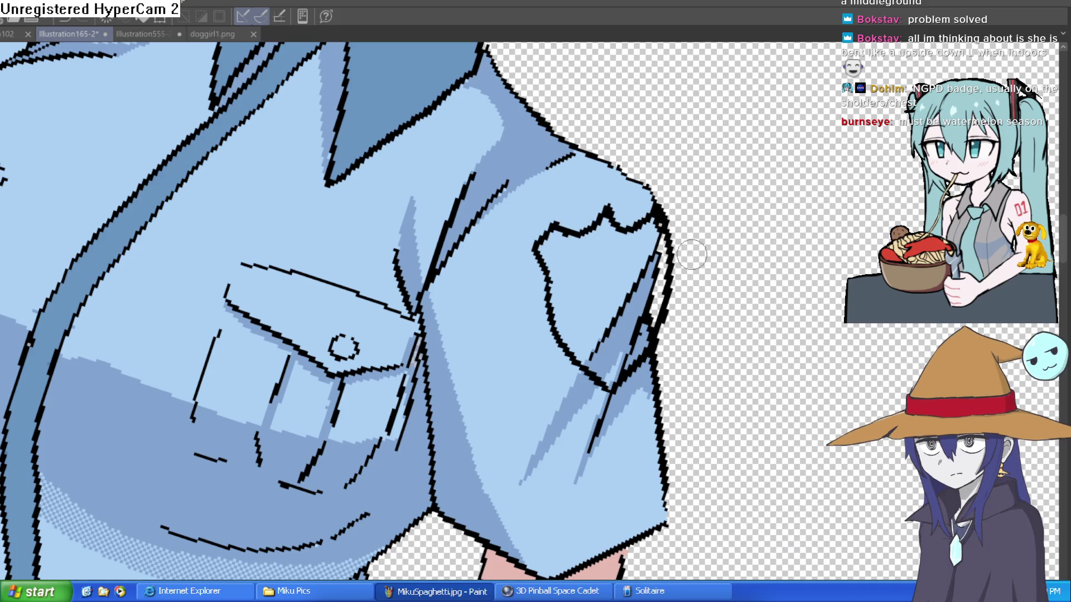
mouse_move(681, 279)
left_mouse_down()
mouse_move(663, 257)
mouse_move(614, 349)
mouse_move(624, 345)
mouse_move(583, 368)
mouse_move(498, 226)
mouse_move(550, 210)
mouse_move(589, 170)
mouse_move(625, 197)
mouse_move(641, 173)
mouse_move(658, 205)
left_mouse_up()
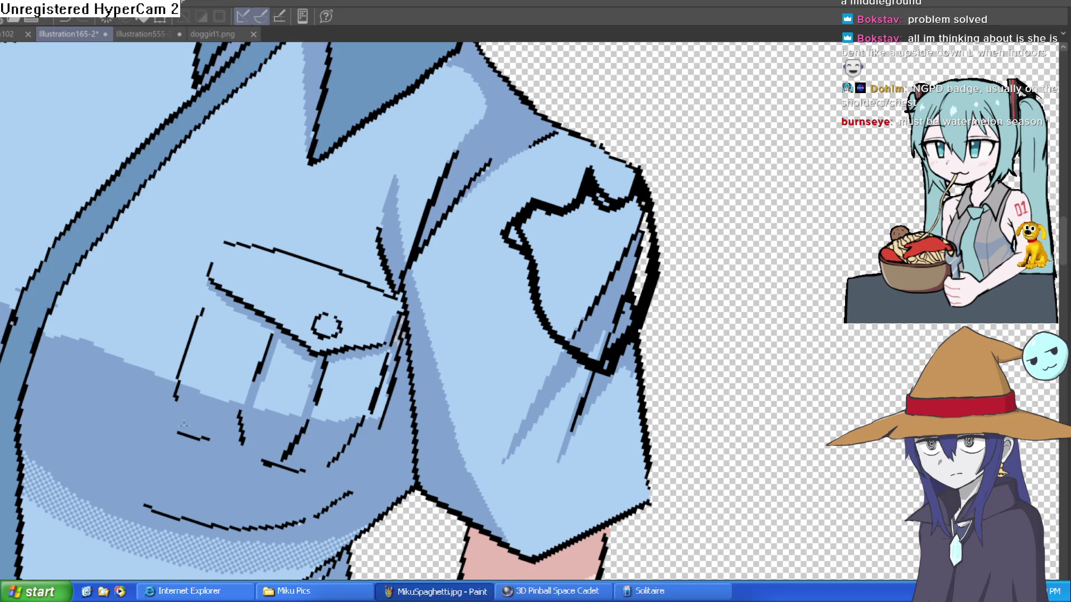
Bucket-fill the badge yellow and paint yellow into its top, left and top-right notches
left_click(599, 291)
mouse_move(637, 272)
left_mouse_down()
mouse_move(638, 301)
mouse_move(597, 334)
mouse_move(614, 307)
mouse_move(610, 349)
mouse_move(599, 343)
mouse_move(614, 351)
mouse_move(630, 309)
mouse_move(641, 187)
left_mouse_up()
key("ctrl+z")
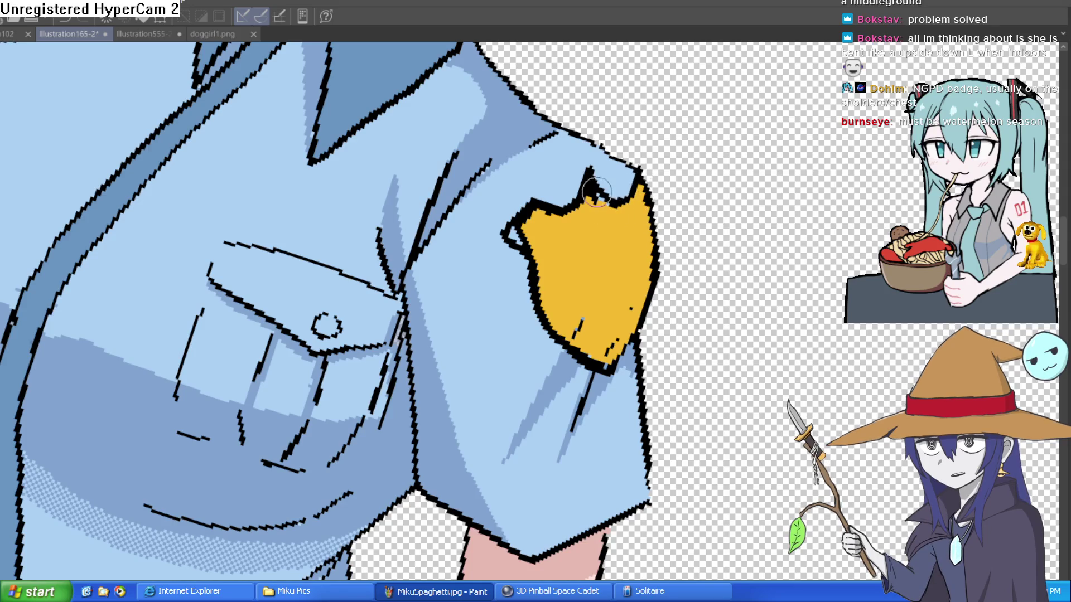
left_click_drag(609, 214, 598, 199)
mouse_move(527, 242)
left_mouse_down()
mouse_move(516, 228)
mouse_move(521, 237)
left_mouse_up()
mouse_move(630, 198)
left_mouse_down()
mouse_move(634, 174)
mouse_move(648, 222)
mouse_move(641, 207)
left_mouse_up()
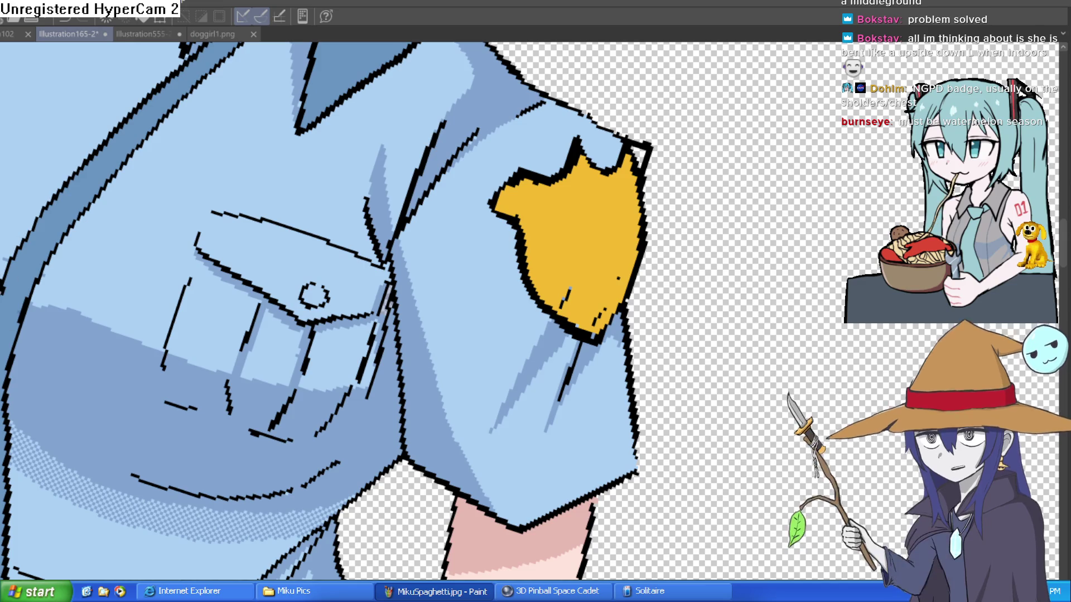
Paint yellow over the top-right lobe, the stray black line inside, and the black spike on top
left_click(625, 171)
left_click_drag(626, 171, 626, 169)
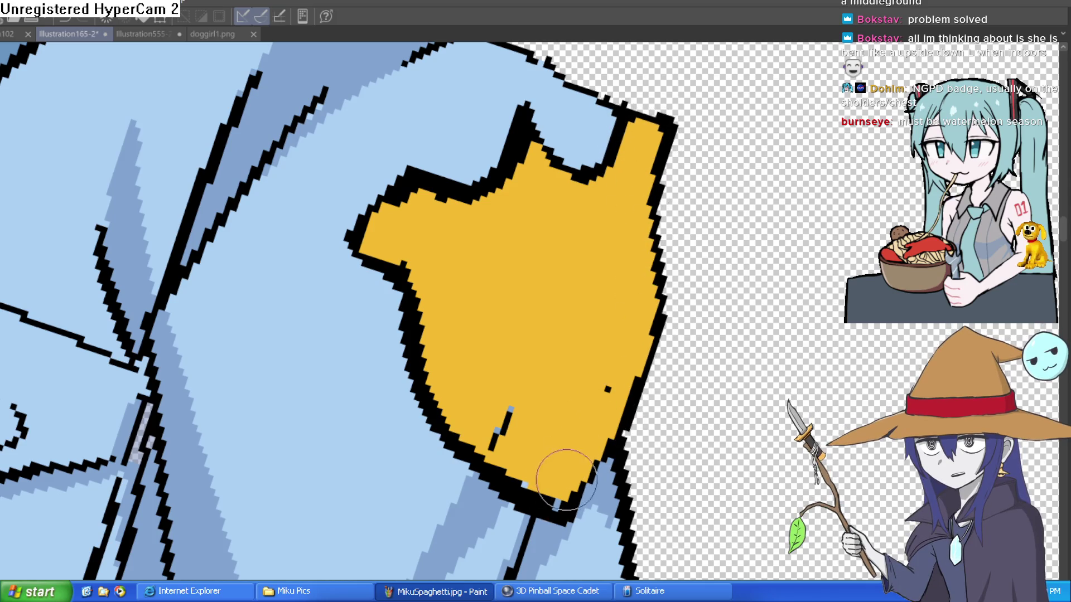
mouse_move(670, 337)
left_mouse_down()
mouse_move(701, 332)
mouse_move(640, 466)
mouse_move(644, 398)
left_mouse_up()
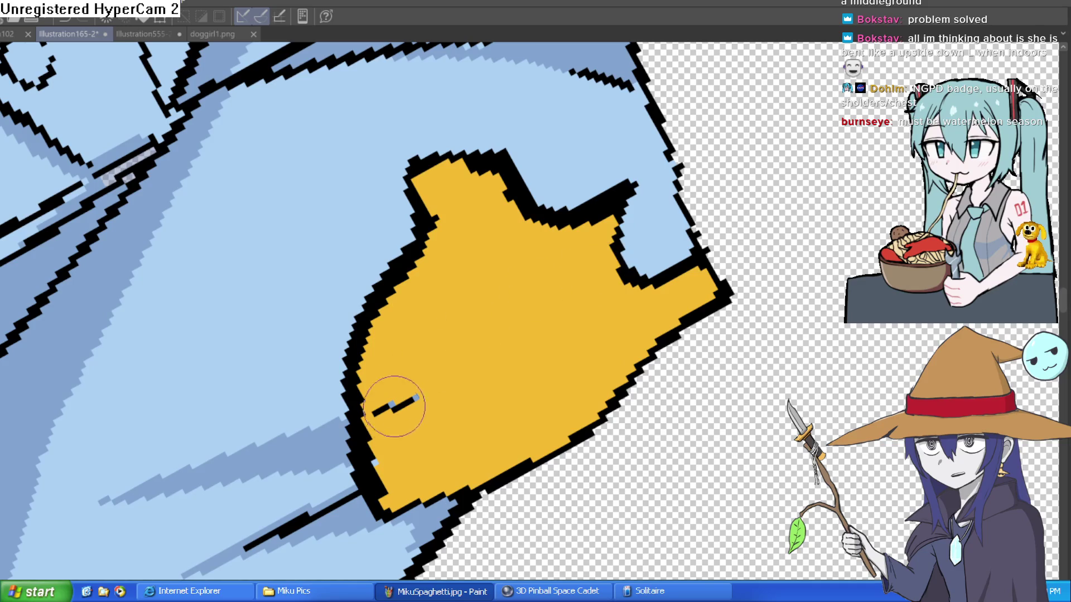
left_click_drag(364, 446, 359, 393)
left_click_drag(388, 426, 399, 375)
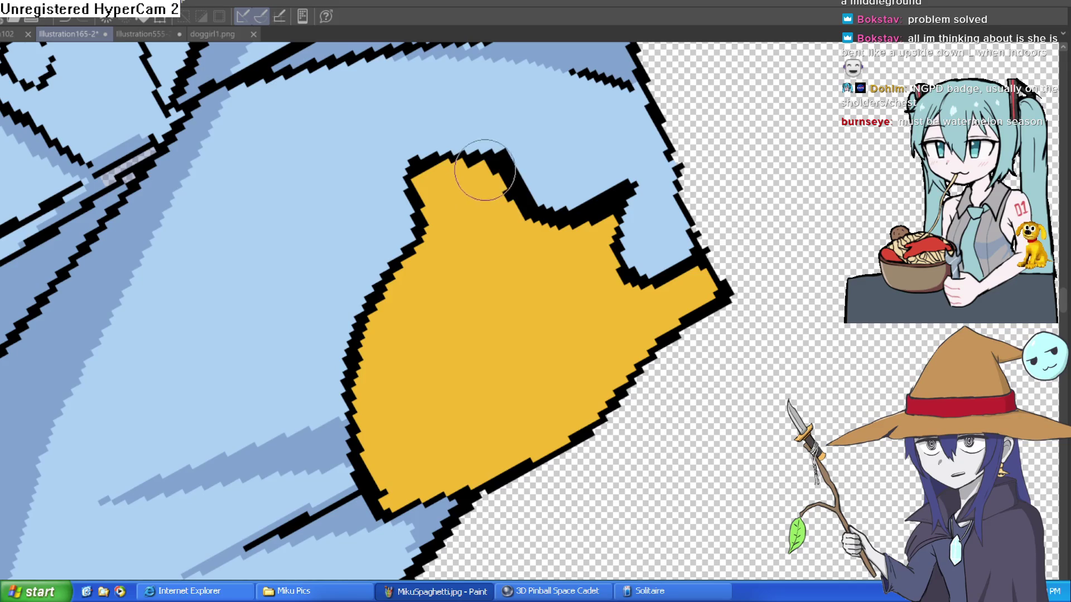
left_click_drag(479, 179, 567, 134)
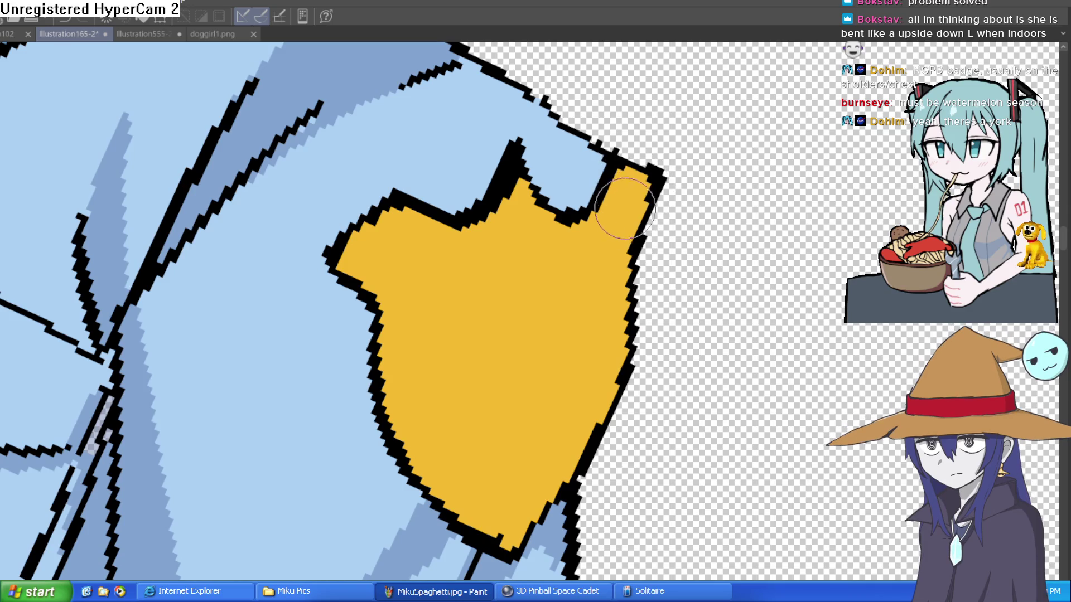
left_click_drag(507, 184, 510, 167)
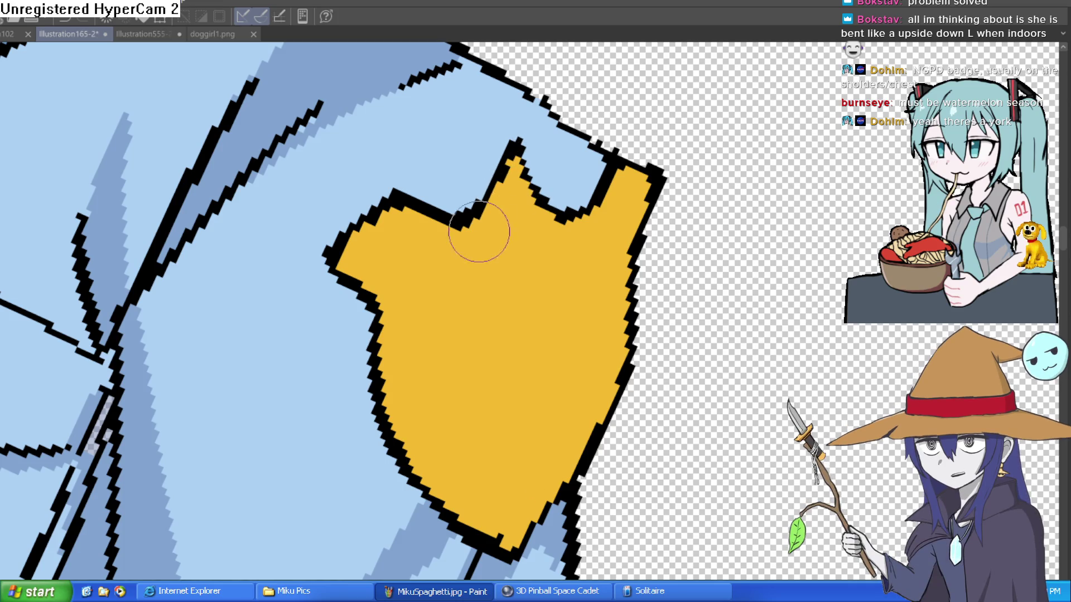
scroll(654, 191, "down", 5)
scroll(693, 211, "up", 2)
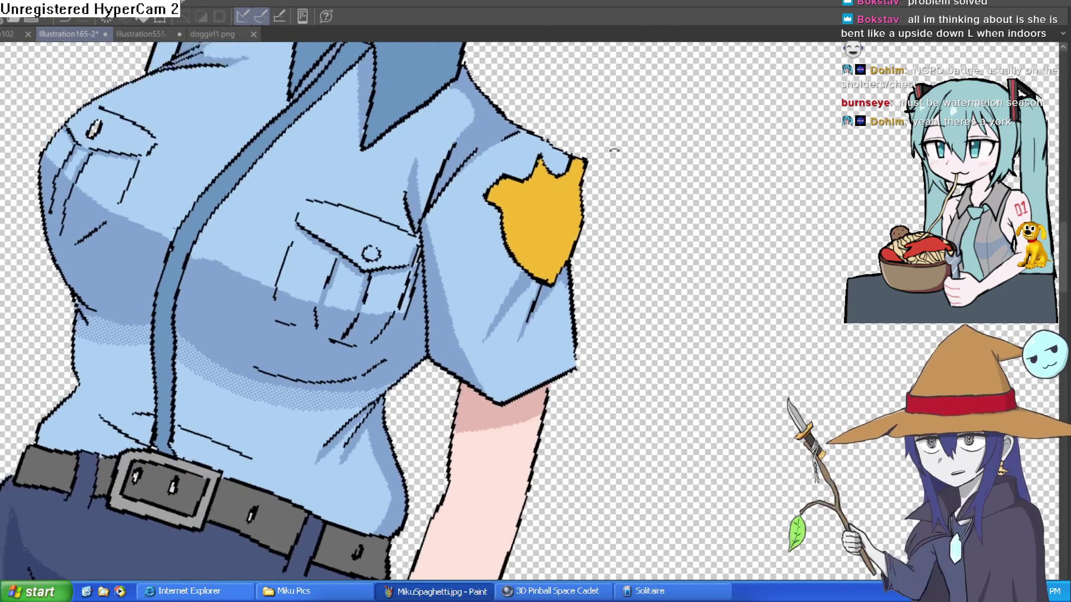
Cover leftover black dots with light blue and trace the badge's upper-left outline in black
left_click_drag(617, 148, 528, 121)
scroll(521, 393, "up", 5)
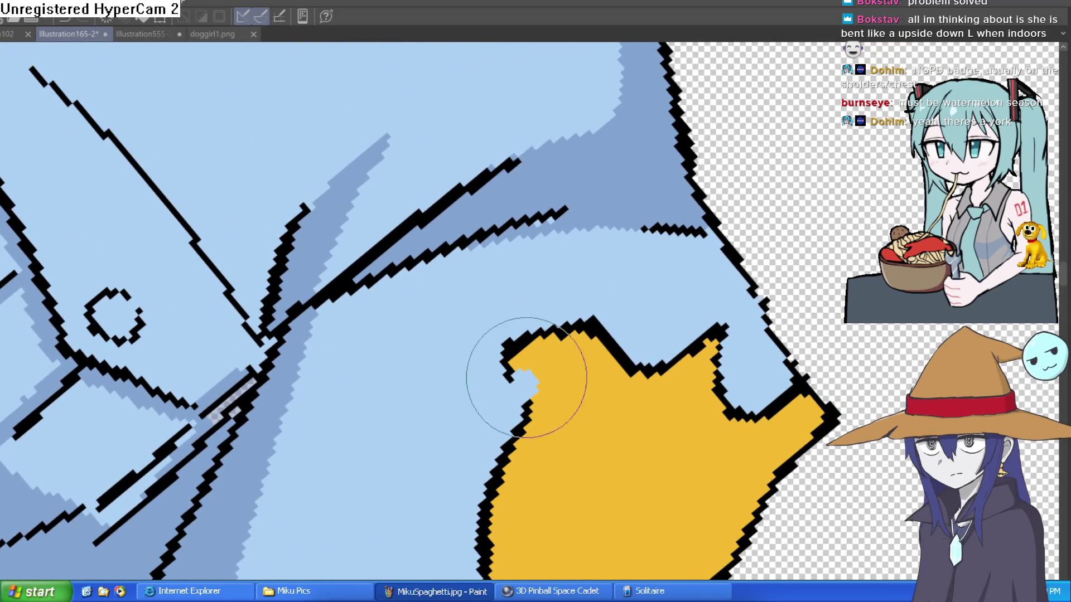
mouse_move(520, 382)
left_mouse_down()
mouse_move(502, 325)
mouse_move(540, 377)
left_mouse_up()
left_click(509, 382)
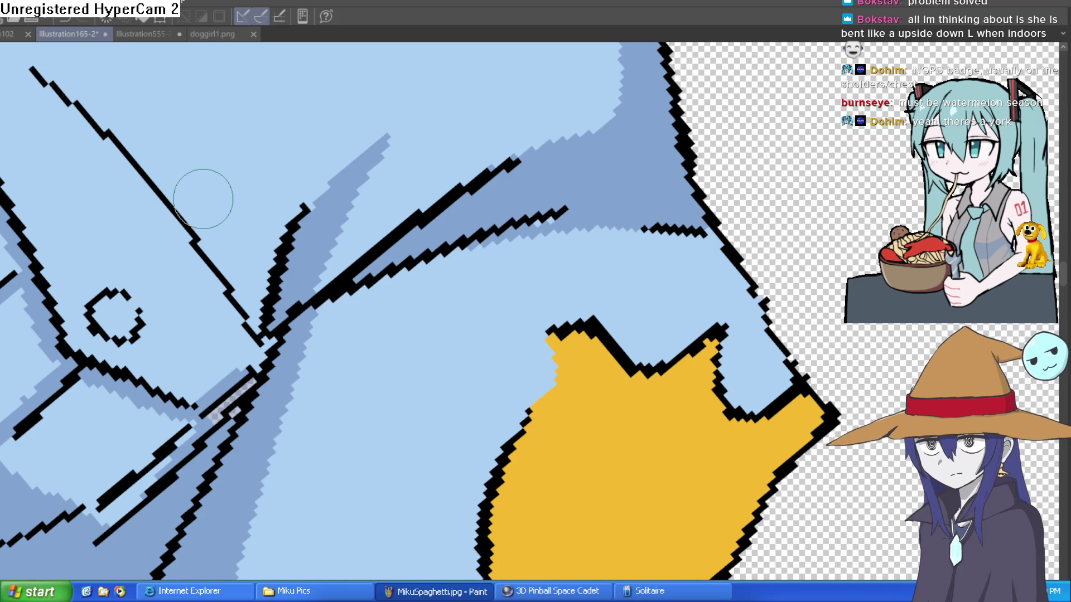
mouse_move(554, 329)
left_mouse_down()
mouse_move(549, 382)
mouse_move(576, 372)
mouse_move(598, 208)
mouse_move(744, 172)
mouse_move(695, 201)
left_mouse_up()
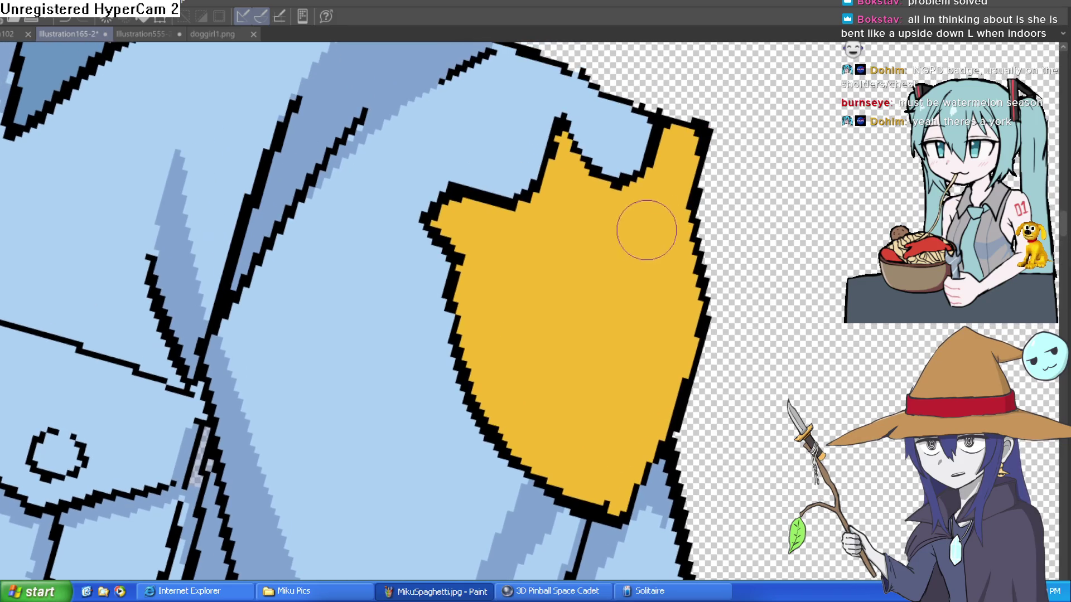
mouse_move(585, 195)
left_mouse_down()
mouse_move(710, 167)
mouse_move(672, 240)
mouse_move(615, 294)
left_mouse_up()
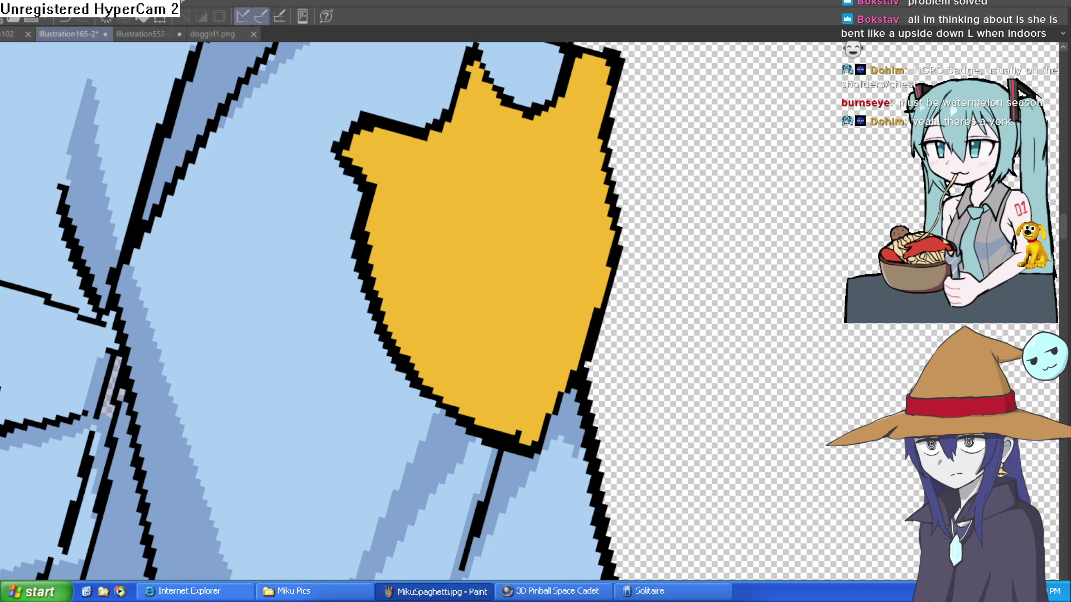
mouse_move(403, 170)
left_mouse_down()
mouse_move(447, 212)
mouse_move(439, 227)
left_mouse_up()
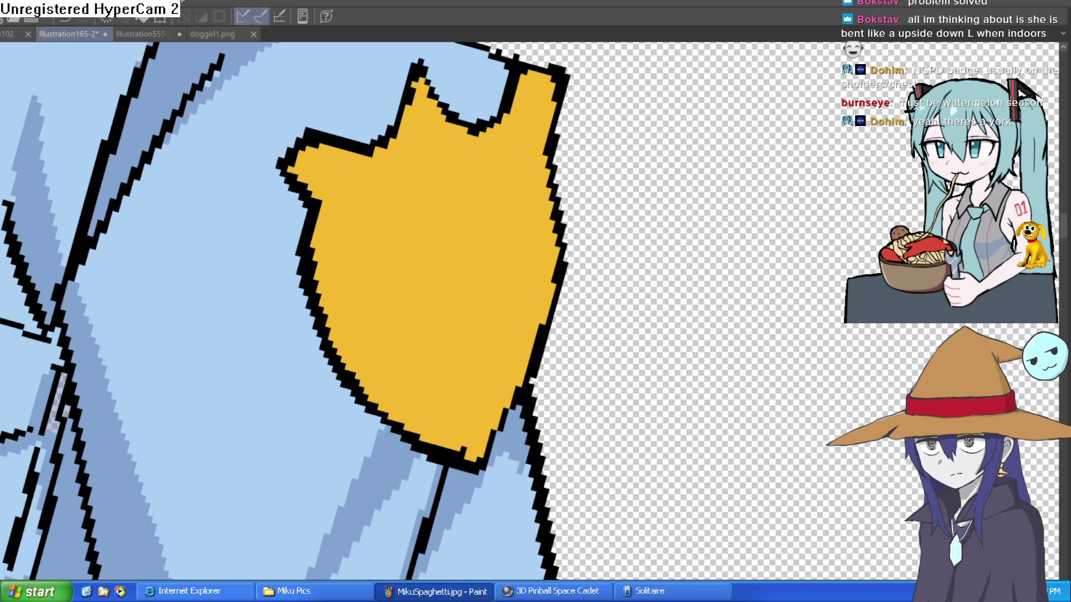
Try blue and dark strokes on the badge, then paint an outlined yellow N
left_click_drag(357, 237, 382, 208)
key("ctrl+z")
mouse_move(361, 227)
left_mouse_down()
mouse_move(379, 234)
mouse_move(418, 180)
left_mouse_up()
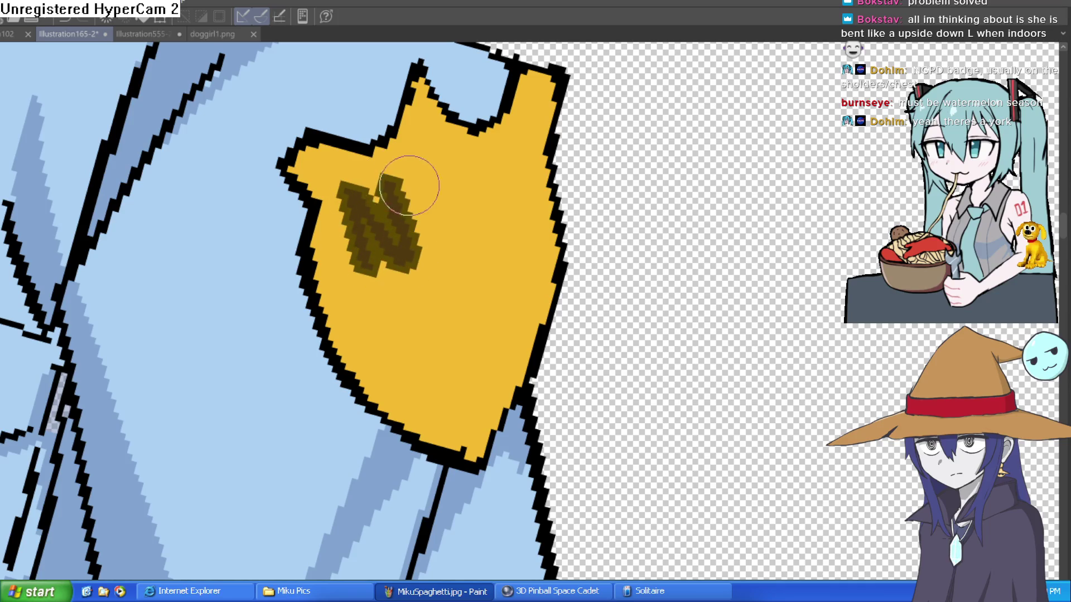
key("ctrl+z")
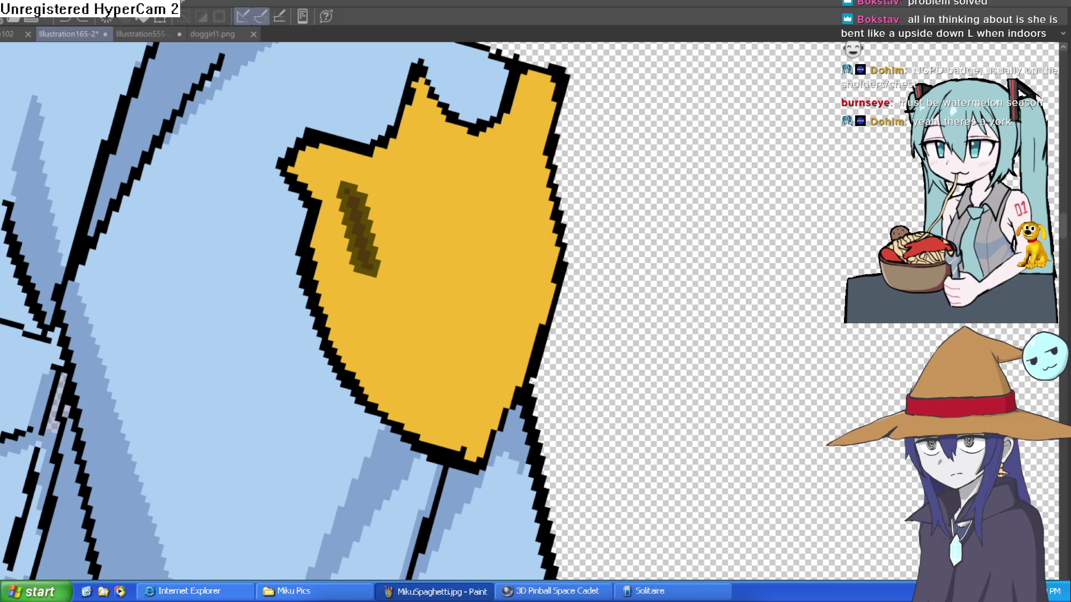
key("ctrl+z")
left_click_drag(350, 193, 365, 282)
mouse_move(362, 212)
left_mouse_down()
mouse_move(404, 252)
mouse_move(389, 163)
mouse_move(437, 167)
mouse_move(435, 190)
left_mouse_up()
key("ctrl+z")
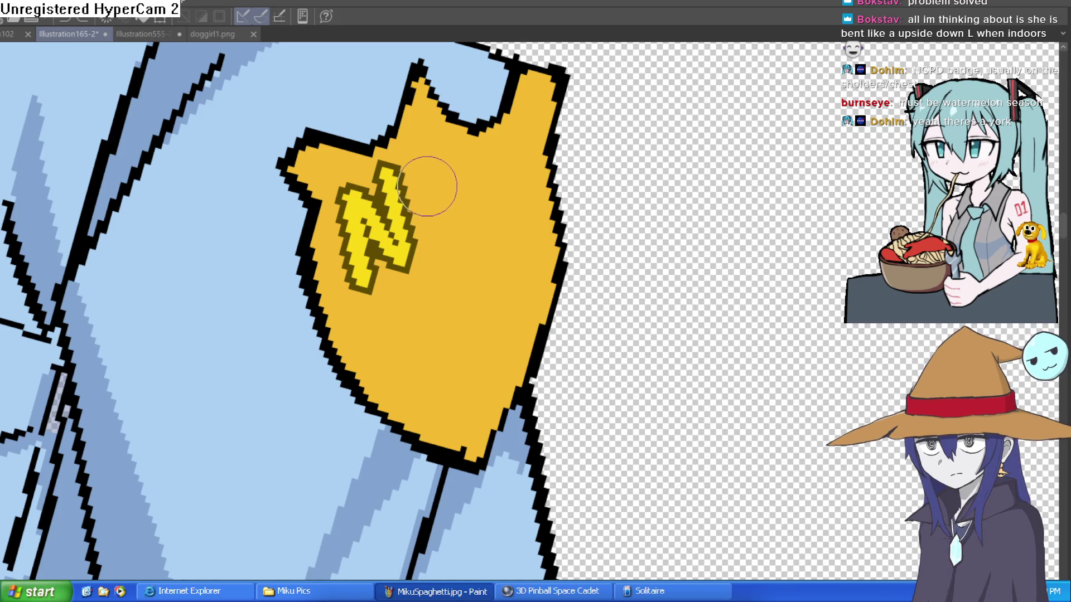
Add G and L after the N and write 'Police' beneath the NGL letters
mouse_move(443, 159)
left_mouse_down()
mouse_move(474, 200)
mouse_move(449, 220)
left_mouse_up()
left_click_drag(504, 153, 516, 209)
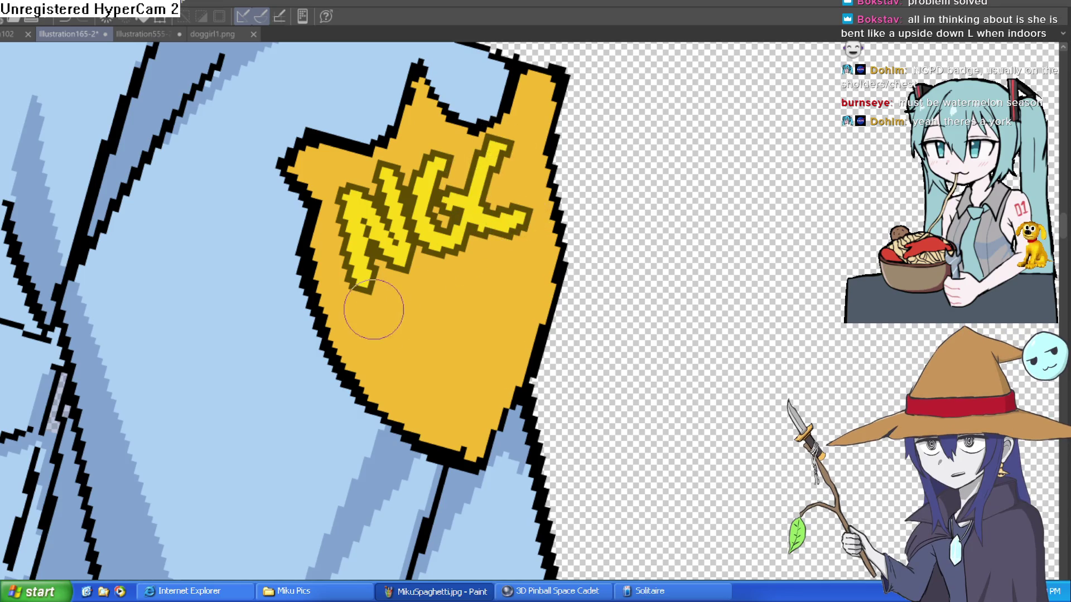
mouse_move(365, 304)
left_mouse_down()
mouse_move(357, 391)
mouse_move(421, 312)
mouse_move(474, 337)
mouse_move(501, 282)
mouse_move(535, 295)
left_mouse_up()
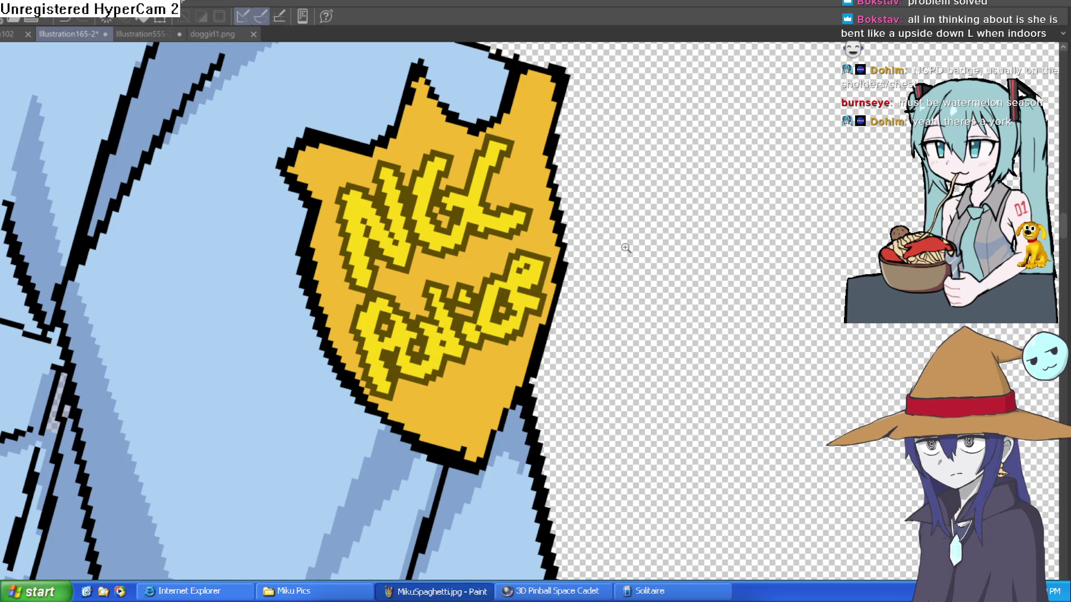
scroll(619, 247, "down", 5)
scroll(615, 249, "up", 5)
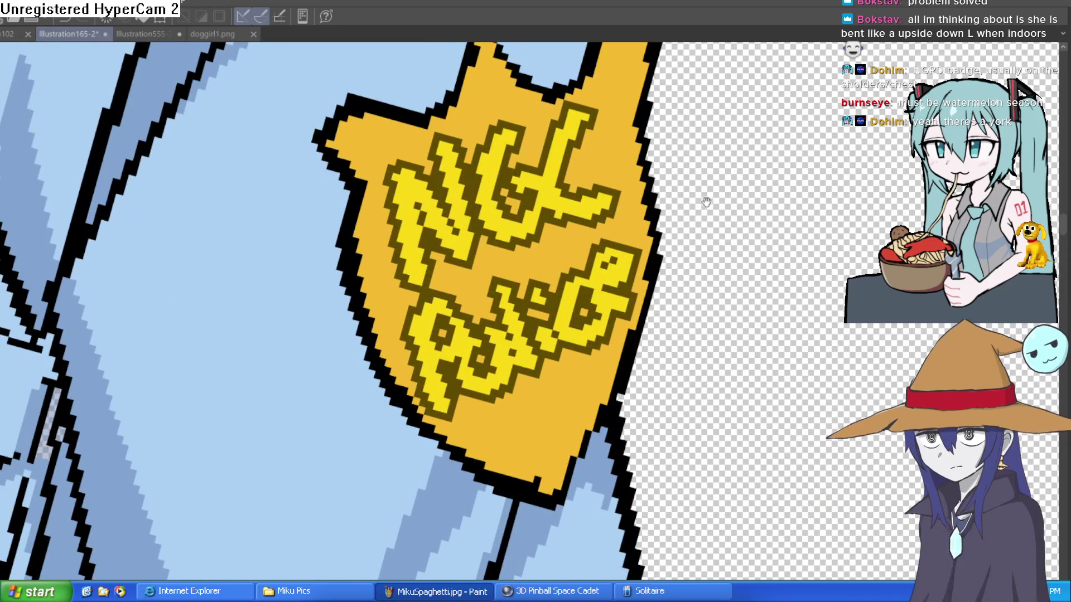
left_click_drag(658, 220, 661, 195)
scroll(659, 211, "down", 5)
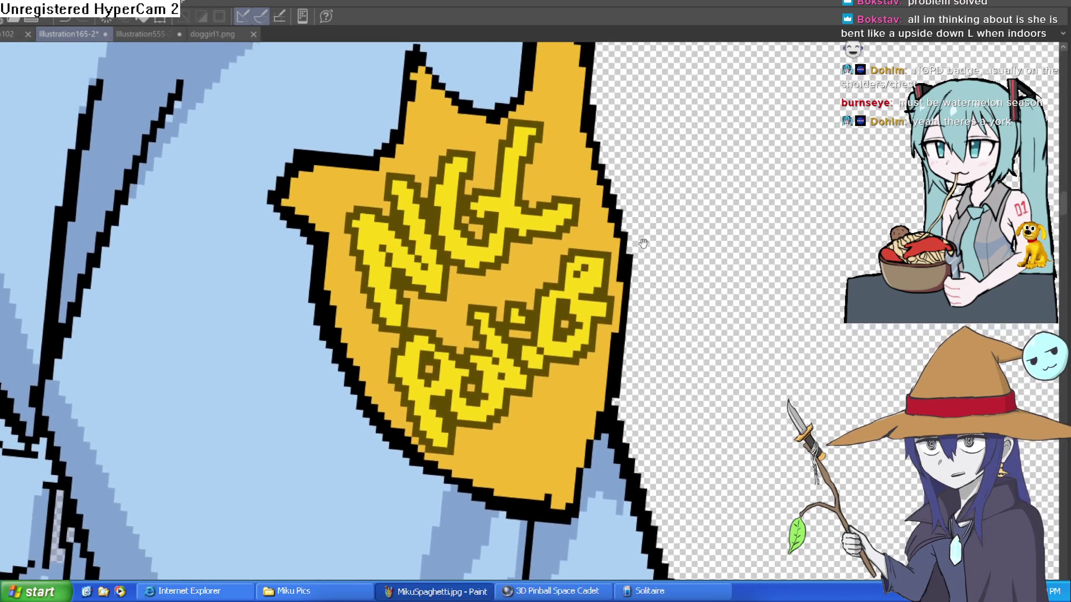
scroll(636, 226, "up", 5)
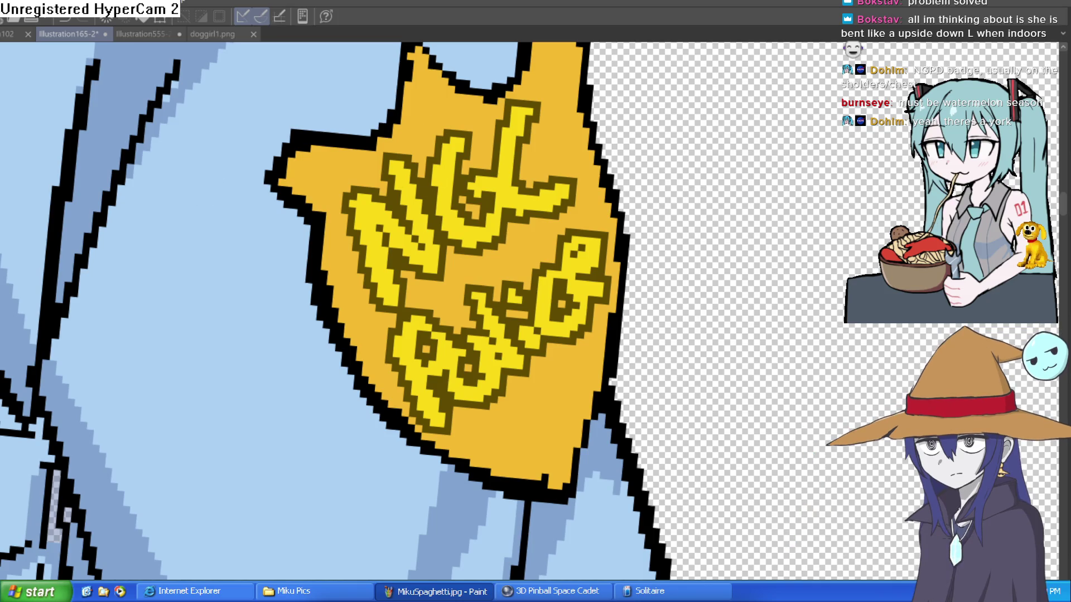
Add a dark blue star, then undo the star and lettering, keeping the plain yellow badge
mouse_move(462, 216)
left_mouse_down()
mouse_move(524, 285)
mouse_move(468, 312)
mouse_move(477, 266)
left_mouse_up()
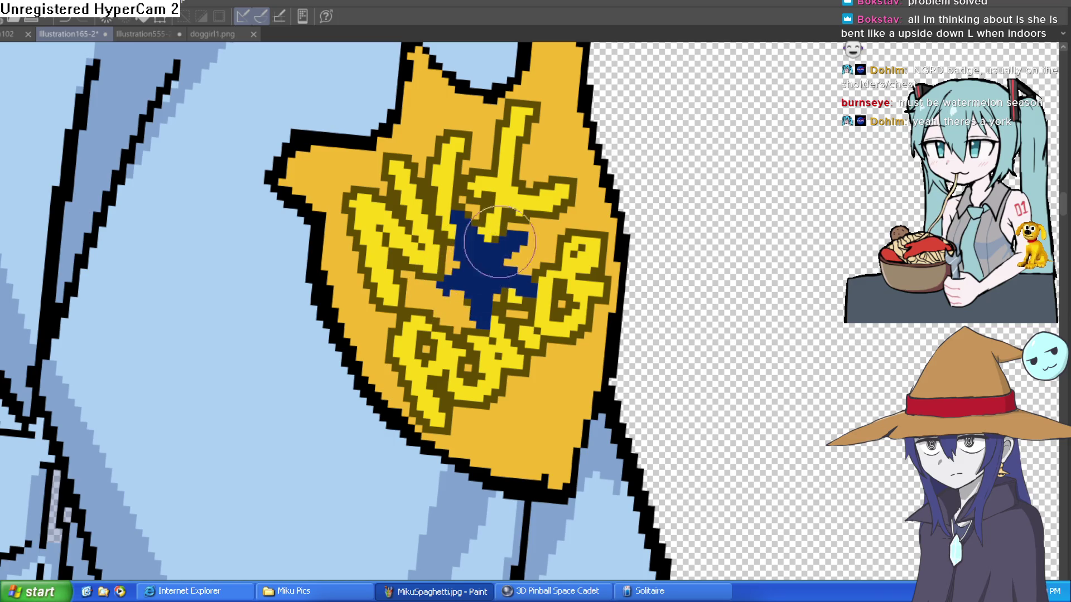
scroll(670, 209, "down", 5)
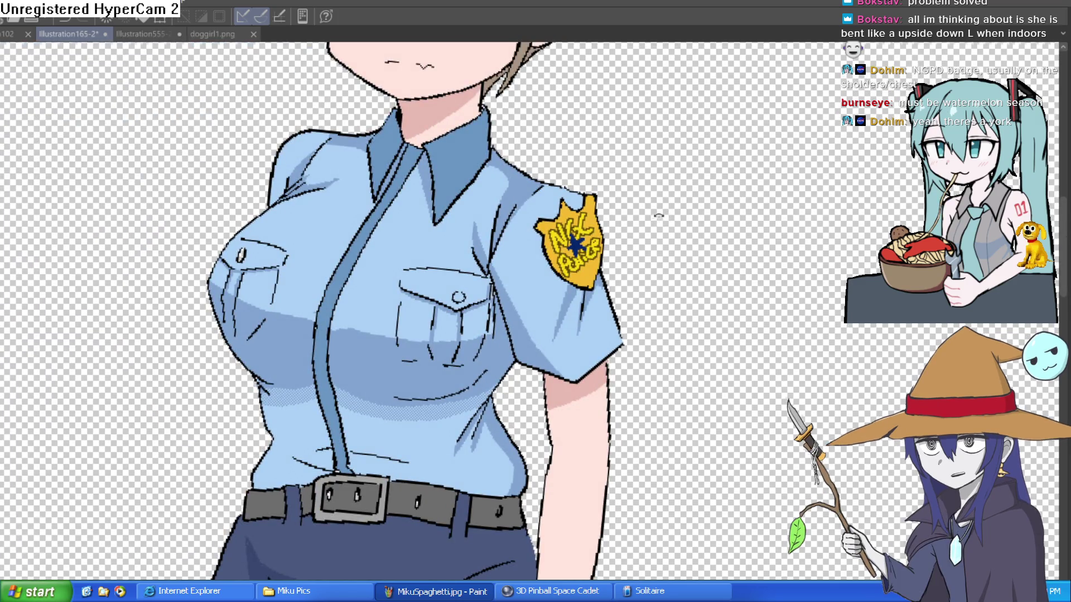
scroll(590, 233, "up", 5)
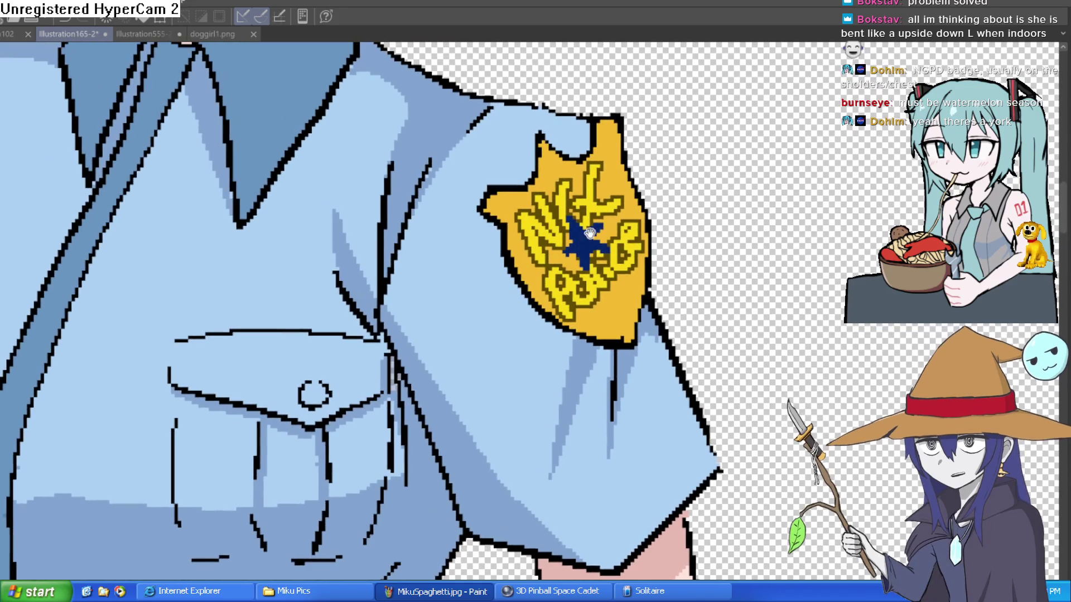
left_click_drag(590, 233, 594, 221)
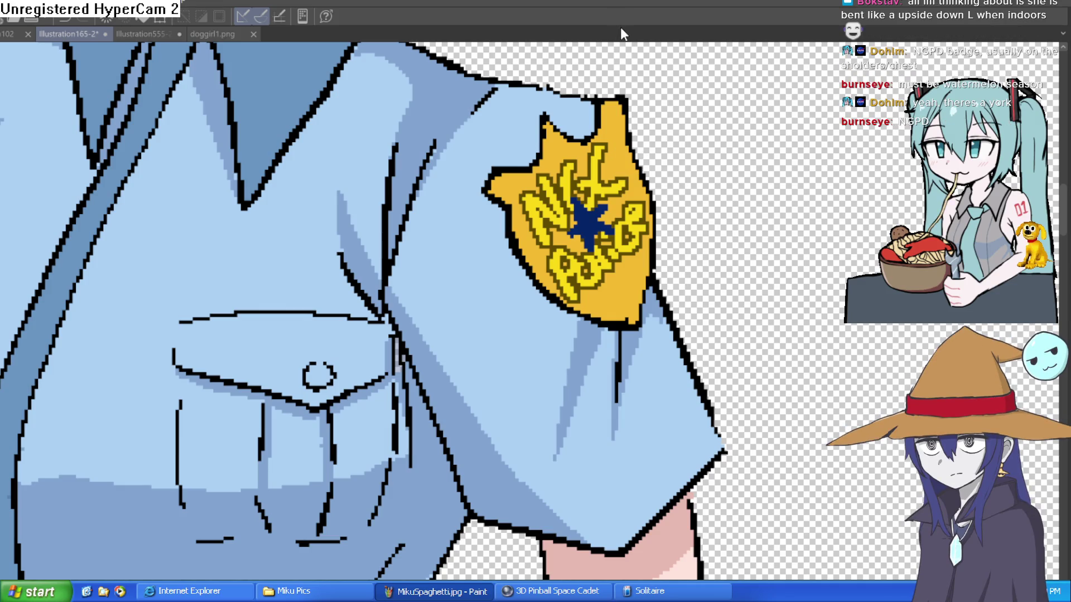
key("ctrl+z")
key("ctrl+z")
key("ctrl+z")
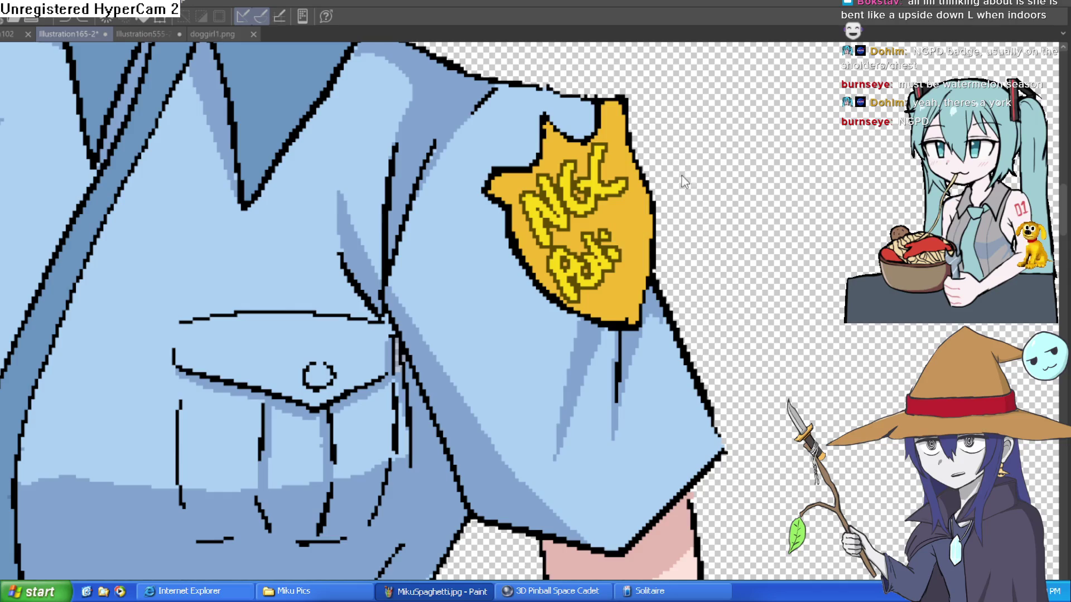
key("ctrl+z")
key("ctrl+z")
key("ctrl+z")
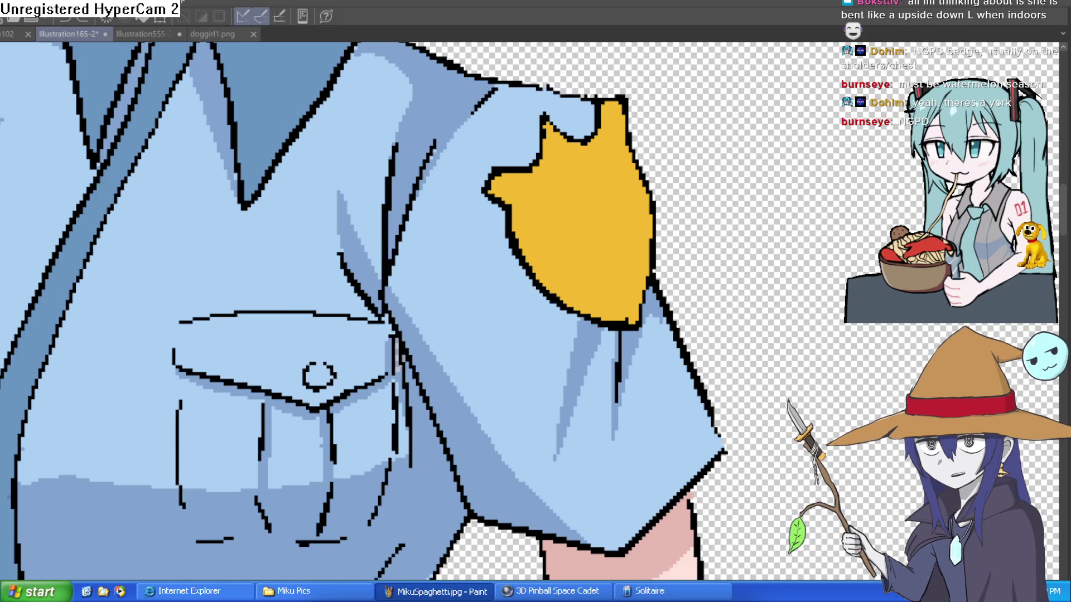
key("ctrl+z")
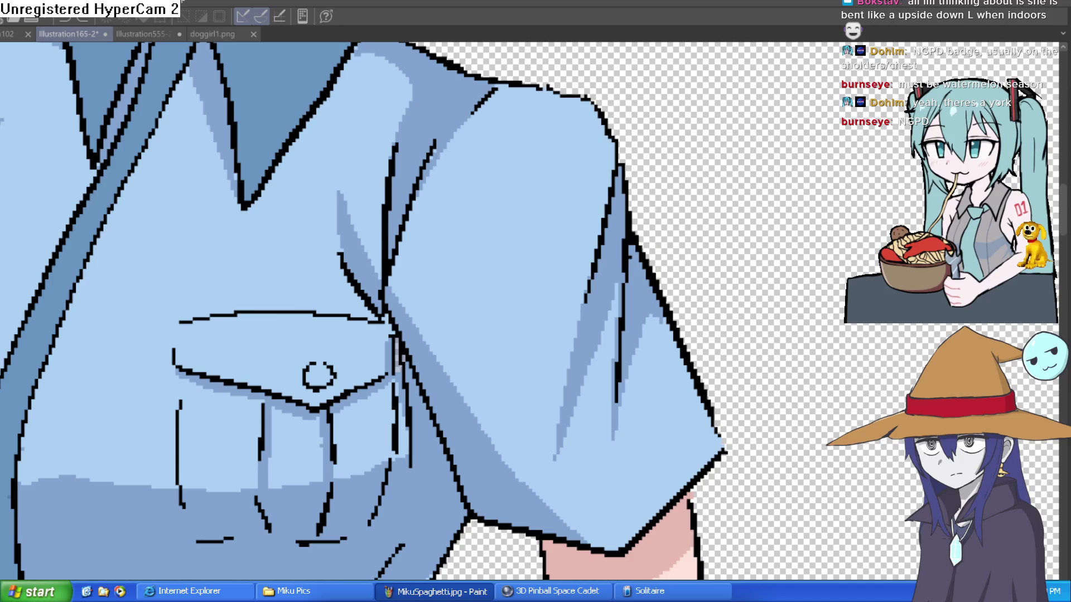
key("ctrl+y")
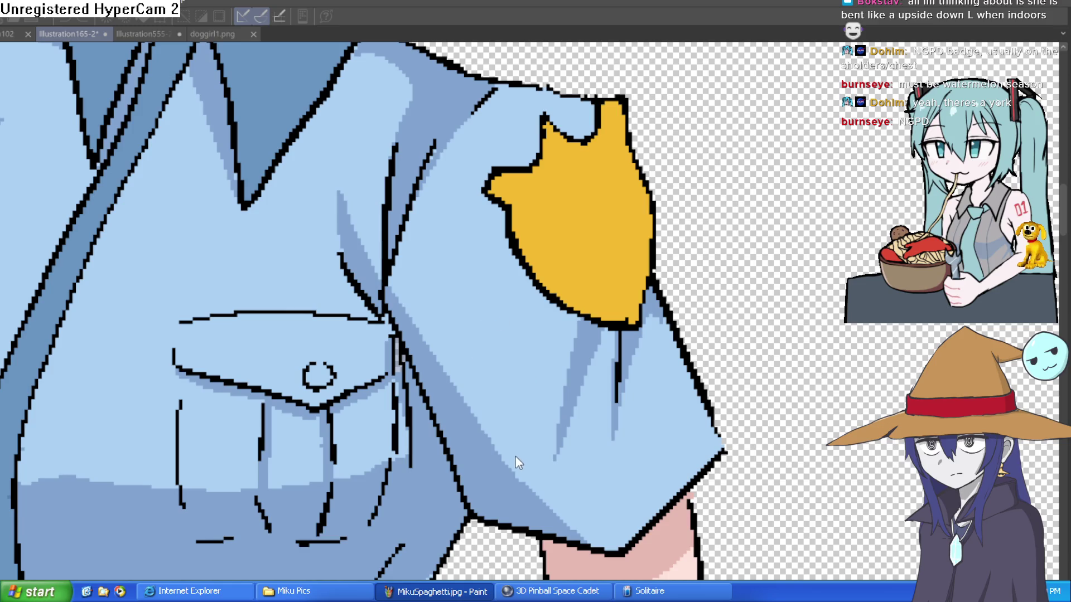
Paint blue NGPD lettering across the yellow badge, removing a stray blue mark and olive-green stroke
left_click_drag(505, 107, 706, 214)
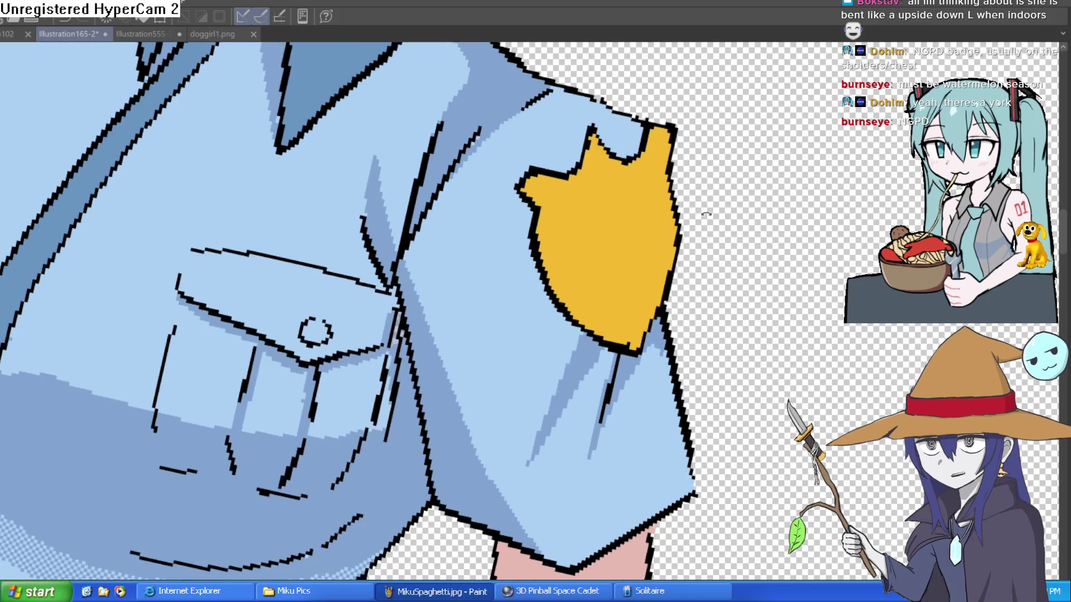
left_click(581, 254)
mouse_move(489, 287)
left_mouse_down()
mouse_move(477, 186)
mouse_move(530, 176)
mouse_move(557, 234)
mouse_move(626, 143)
mouse_move(666, 184)
mouse_move(651, 136)
mouse_move(666, 232)
left_mouse_up()
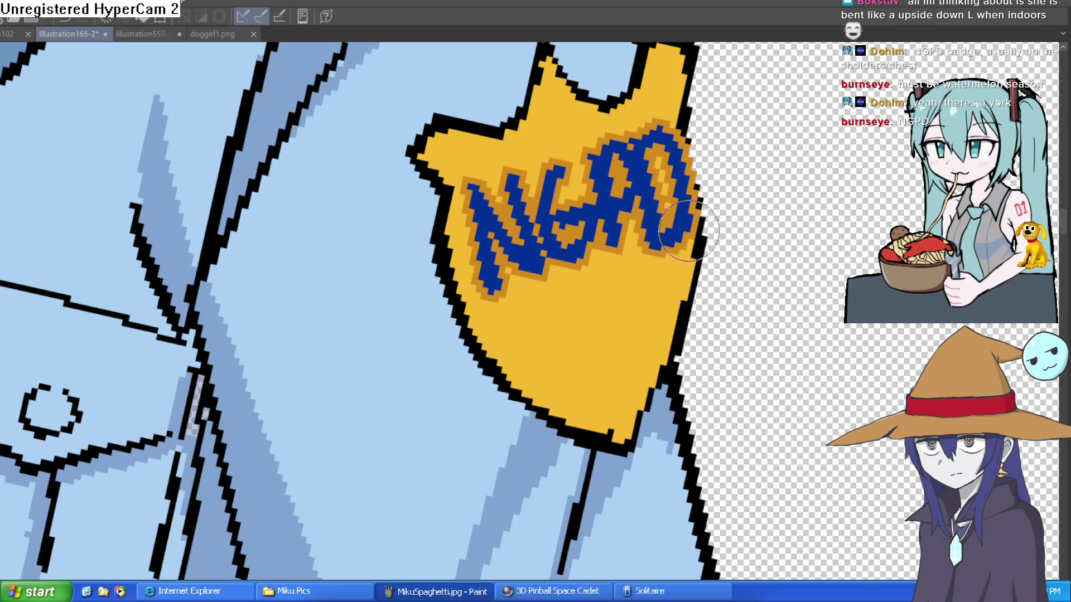
left_click(585, 302)
key("ctrl+z")
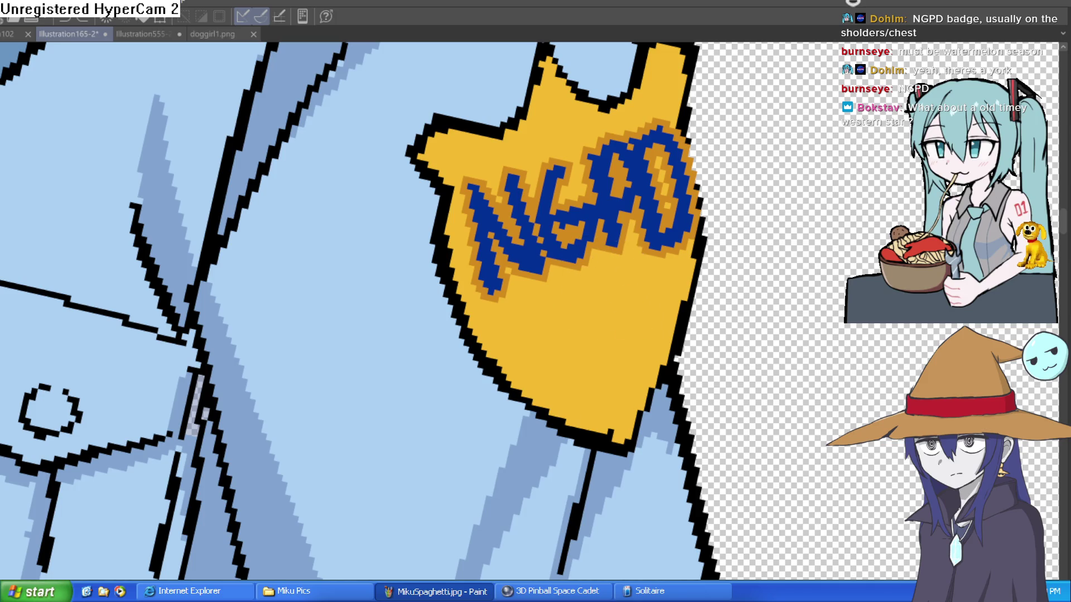
left_click_drag(691, 226, 688, 226)
scroll(697, 206, "down", 4)
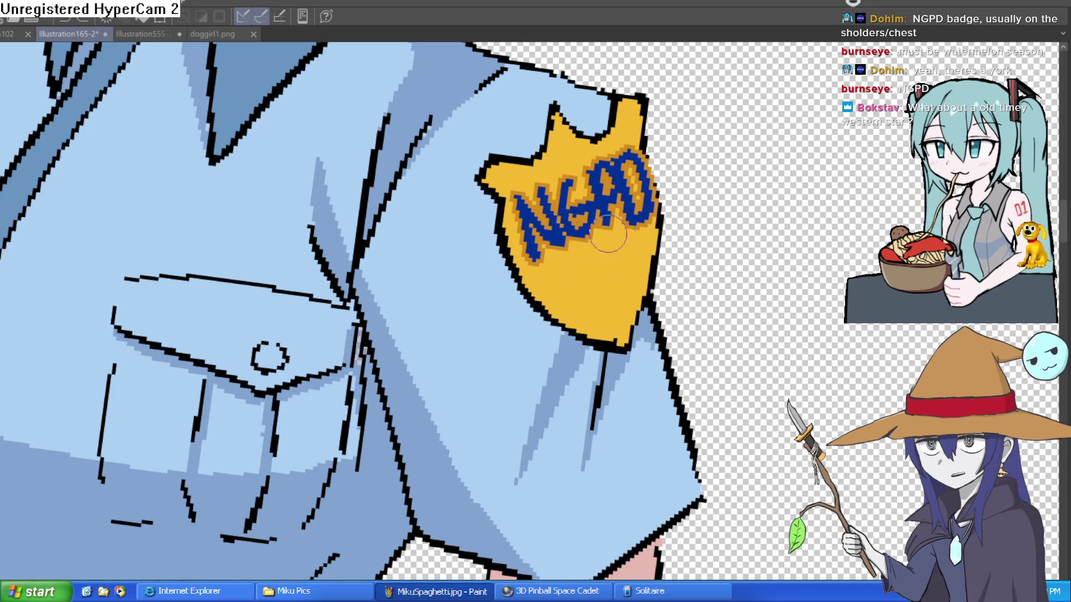
key("ctrl+z")
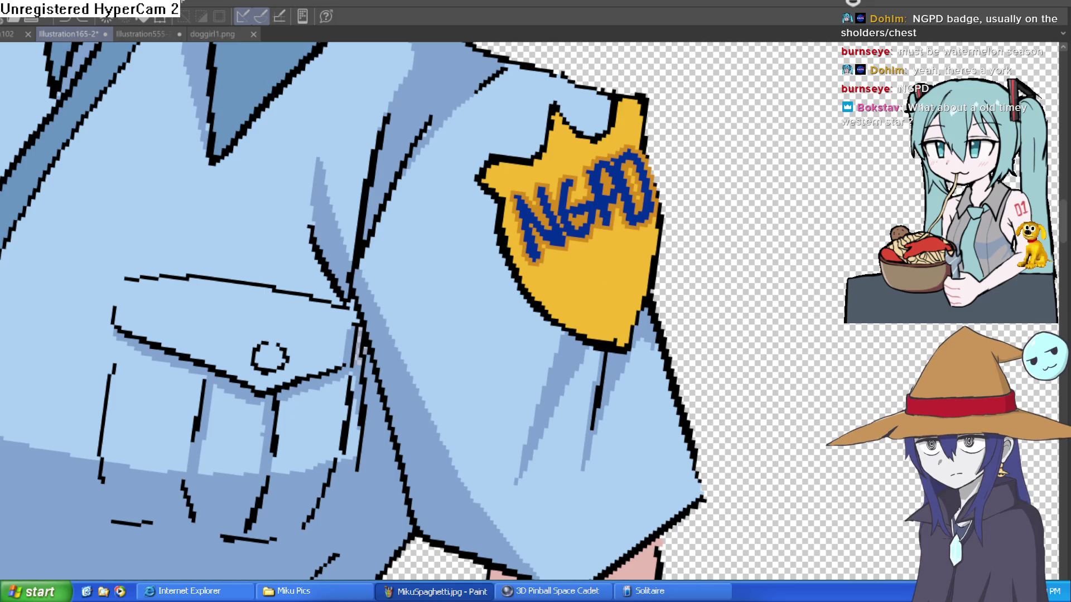
key("5")
scroll(629, 286, "up", 3)
Paint an enlarged yellow star below the NGPD letters on the badge
mouse_move(543, 221)
left_mouse_down()
mouse_move(513, 287)
mouse_move(551, 307)
mouse_move(633, 310)
left_mouse_up()
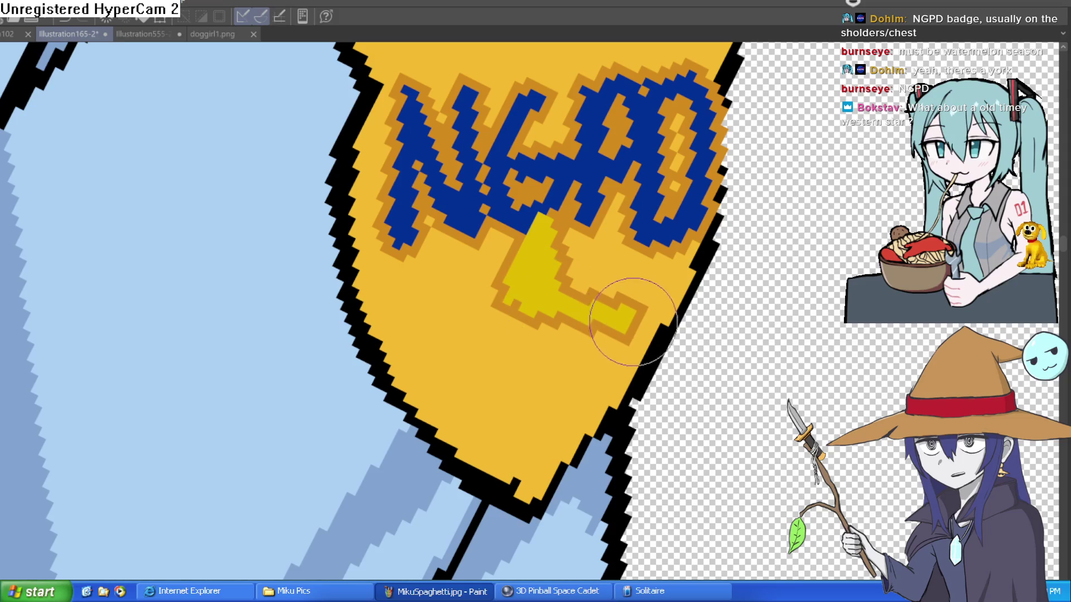
left_click_drag(545, 323, 585, 379)
mouse_move(553, 344)
left_mouse_down()
mouse_move(478, 383)
mouse_move(526, 298)
mouse_move(454, 282)
mouse_move(416, 296)
mouse_move(524, 239)
mouse_move(558, 201)
left_mouse_up()
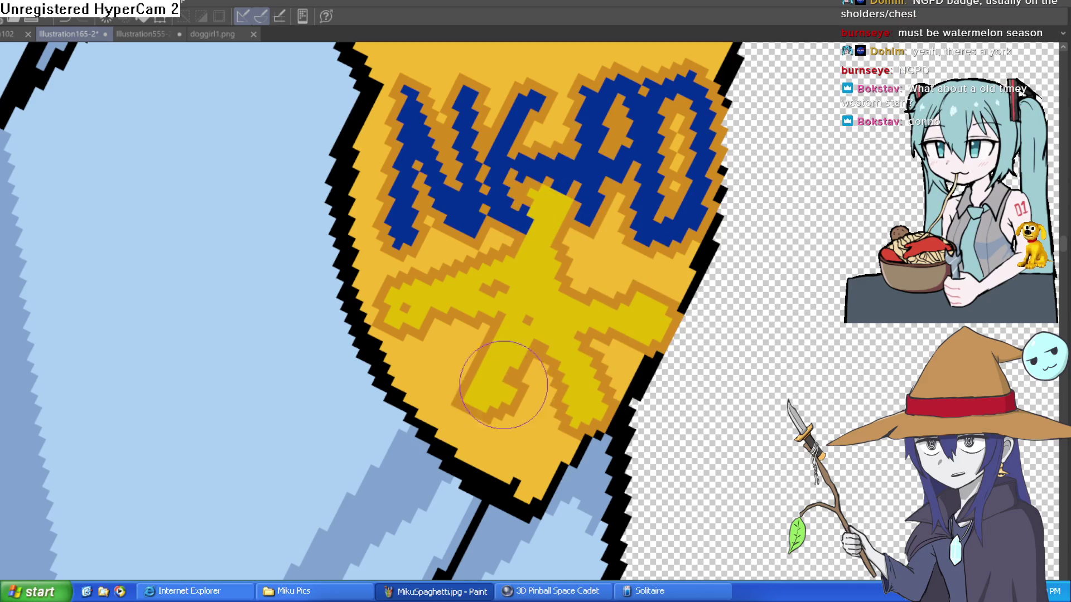
scroll(617, 319, "down", 3)
scroll(617, 319, "down", 1)
left_click_drag(736, 246, 713, 229)
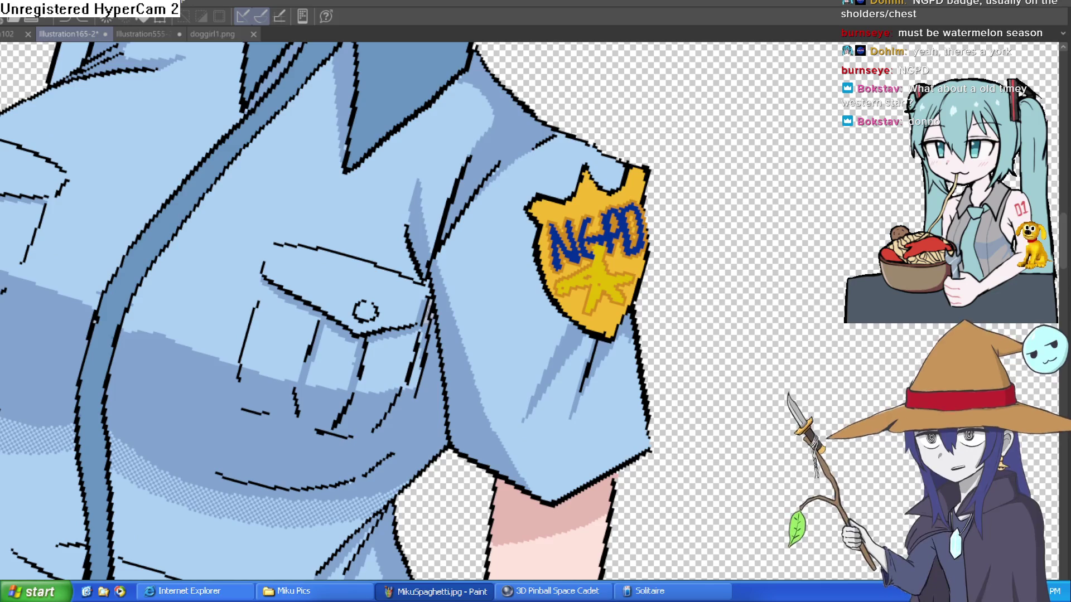
scroll(641, 259, "up", 3)
mouse_move(586, 269)
left_mouse_down()
mouse_move(617, 282)
mouse_move(610, 242)
left_mouse_up()
key("ctrl+z")
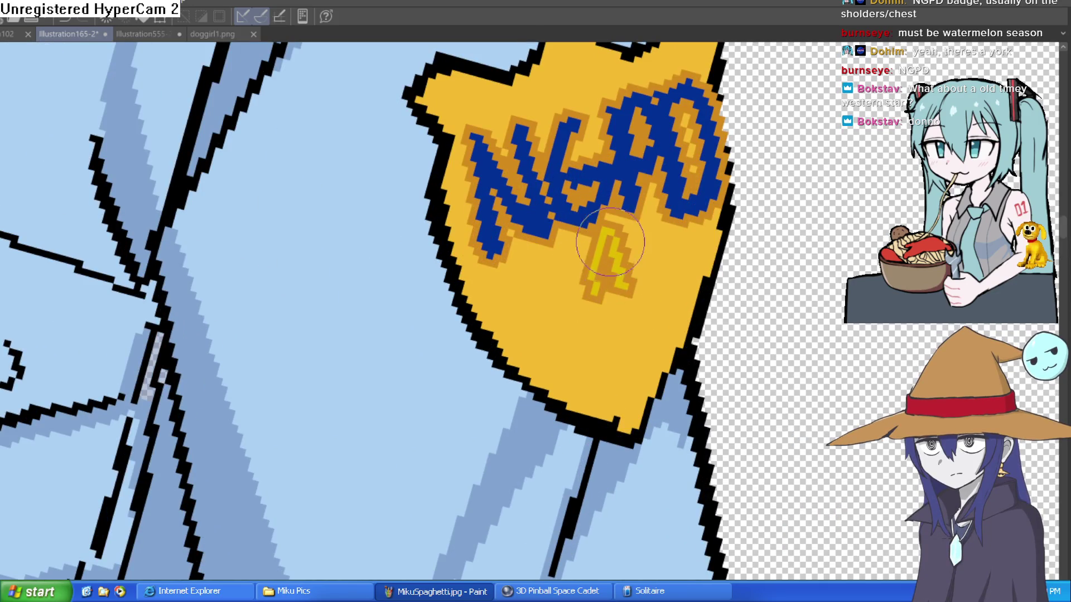
mouse_move(624, 281)
left_mouse_down()
mouse_move(652, 299)
mouse_move(664, 359)
mouse_move(619, 334)
mouse_move(594, 379)
mouse_move(539, 329)
mouse_move(641, 301)
mouse_move(602, 281)
left_mouse_up()
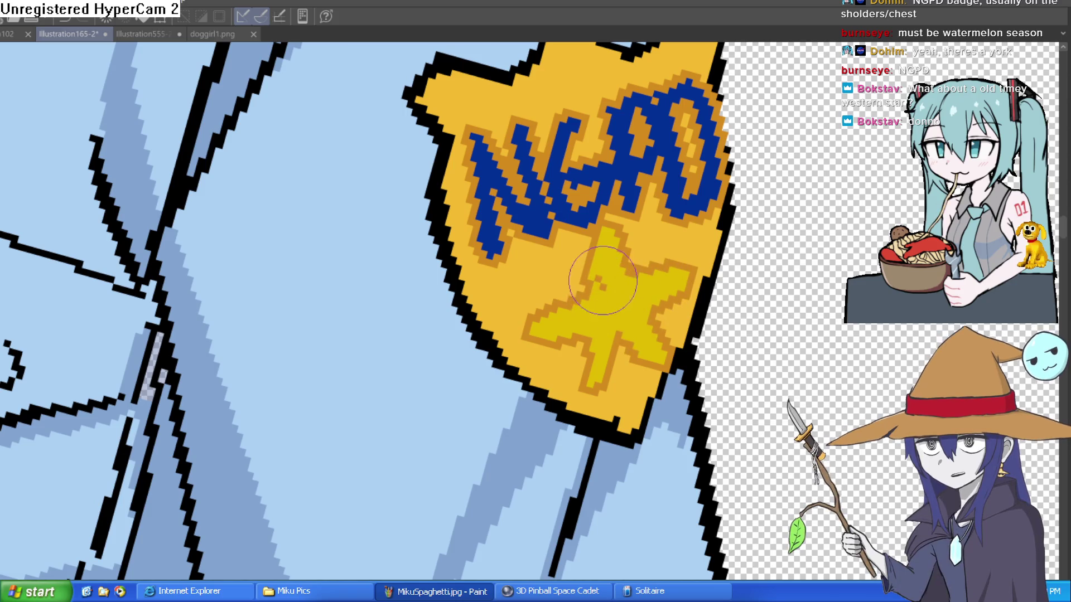
mouse_move(537, 322)
left_mouse_down()
mouse_move(554, 320)
mouse_move(591, 391)
mouse_move(664, 371)
left_mouse_up()
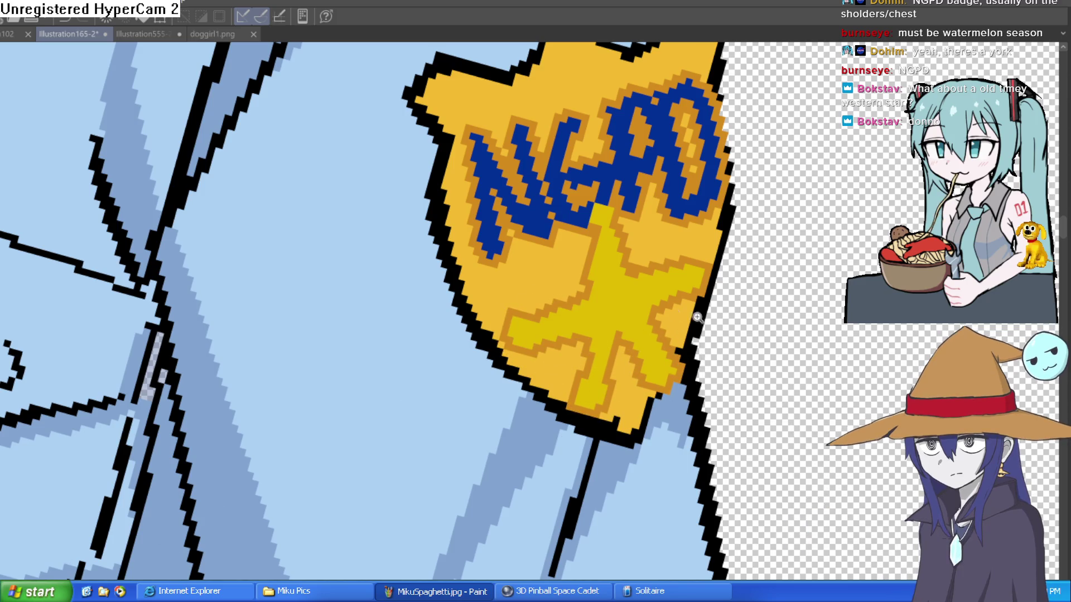
Paint two black eye marks on the star with a white highlight above each
scroll(599, 312, "up", 3)
left_click(598, 322)
left_click(661, 279)
left_click_drag(661, 290, 662, 346)
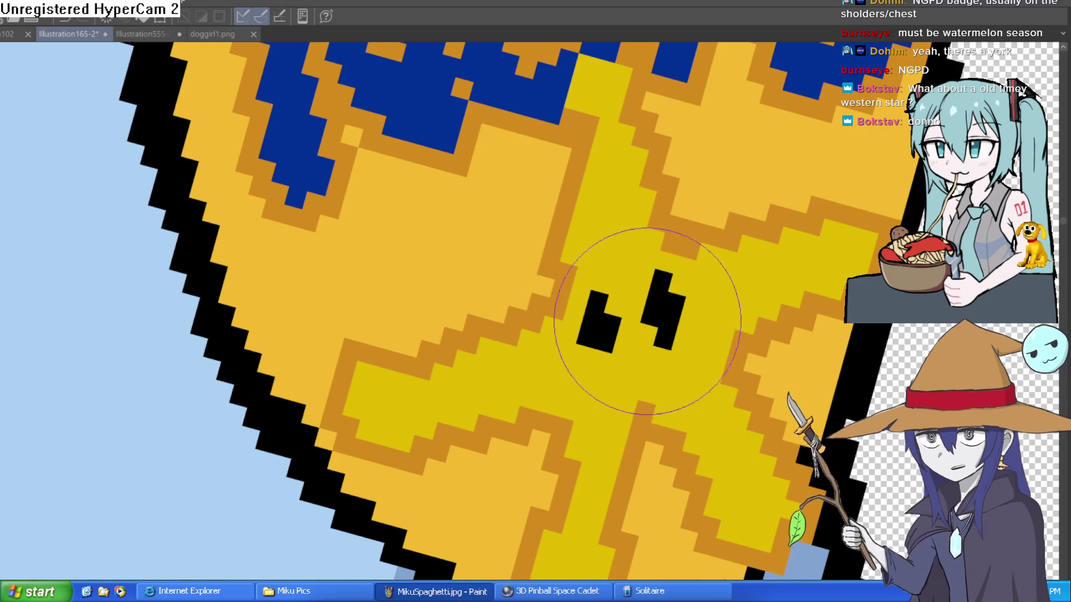
key("ctrl+z")
key("ctrl+z")
key("ctrl+z")
left_click_drag(594, 293, 605, 368)
left_click_drag(650, 289, 659, 365)
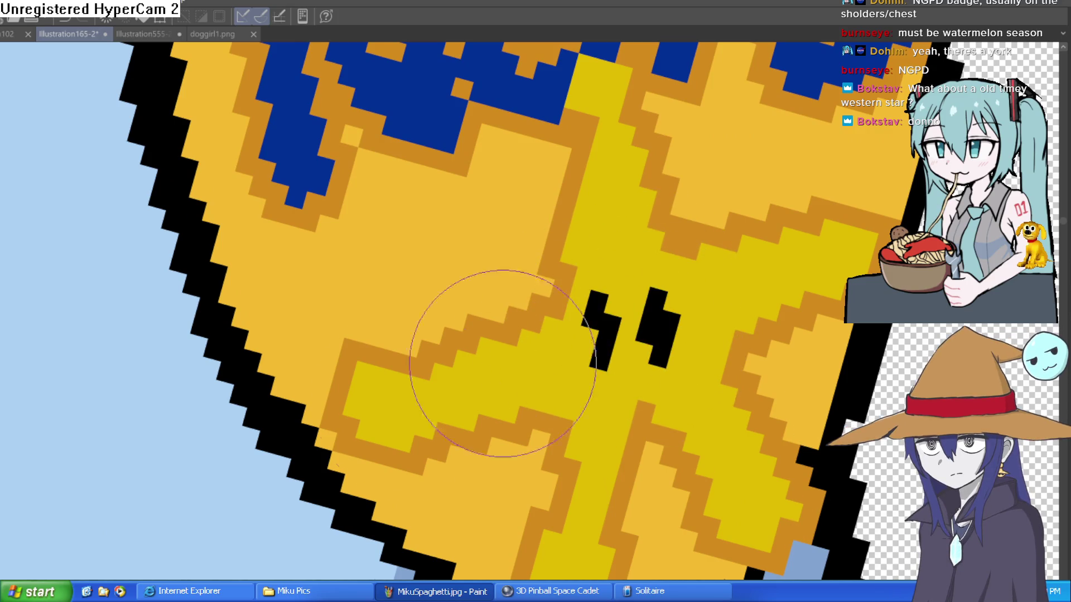
left_click(597, 301)
left_click(656, 298)
scroll(725, 313, "down", 5)
left_click_drag(807, 331, 740, 292)
scroll(740, 291, "down", 2)
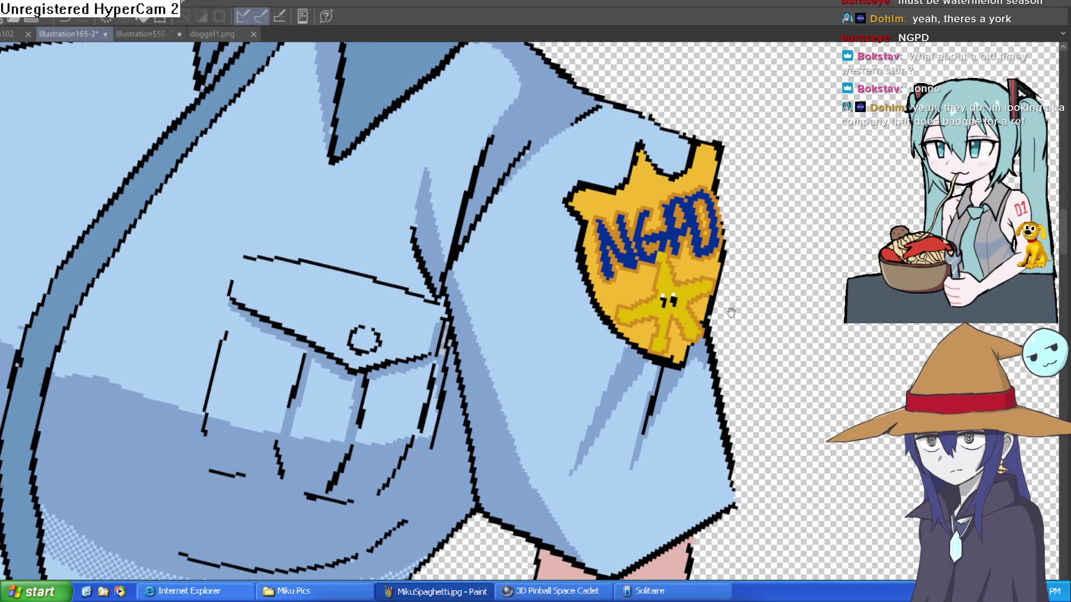
Shade beside the star's eye, its right leg and arm, and its upper-left arm edge in dark olive
scroll(742, 295, "up", 5)
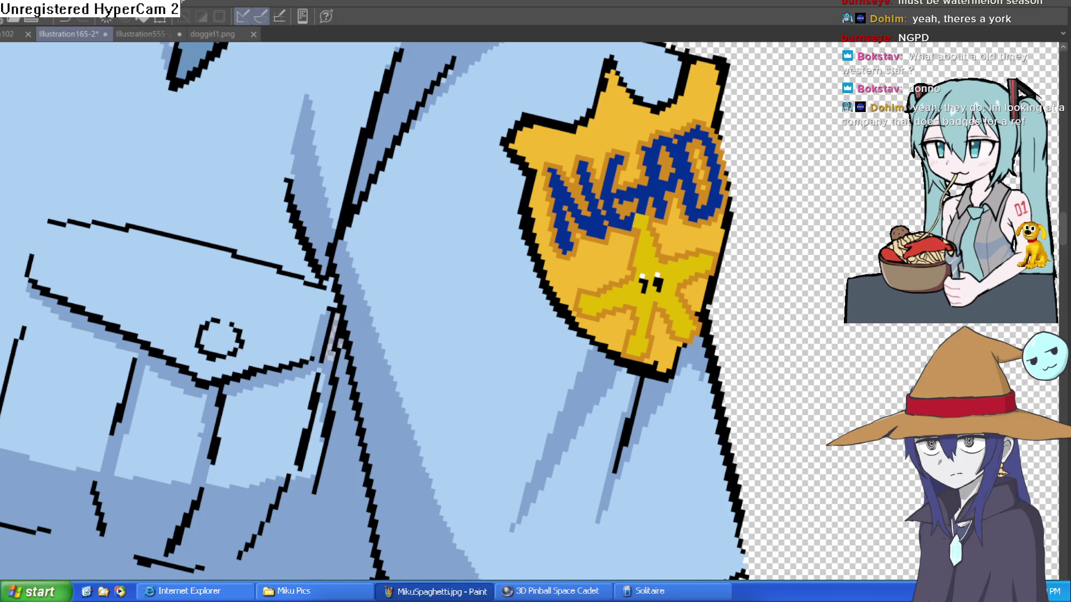
scroll(608, 229, "up", 4)
mouse_move(664, 249)
left_mouse_down()
mouse_move(641, 360)
mouse_move(544, 387)
mouse_move(485, 462)
mouse_move(653, 446)
mouse_move(628, 566)
left_mouse_up()
mouse_move(725, 558)
left_mouse_down()
mouse_move(848, 454)
mouse_move(835, 338)
left_mouse_up()
mouse_move(641, 248)
left_mouse_down()
mouse_move(585, 262)
mouse_move(518, 258)
mouse_move(468, 239)
mouse_move(454, 335)
mouse_move(520, 277)
mouse_move(561, 301)
left_mouse_up()
scroll(564, 301, "down", 5)
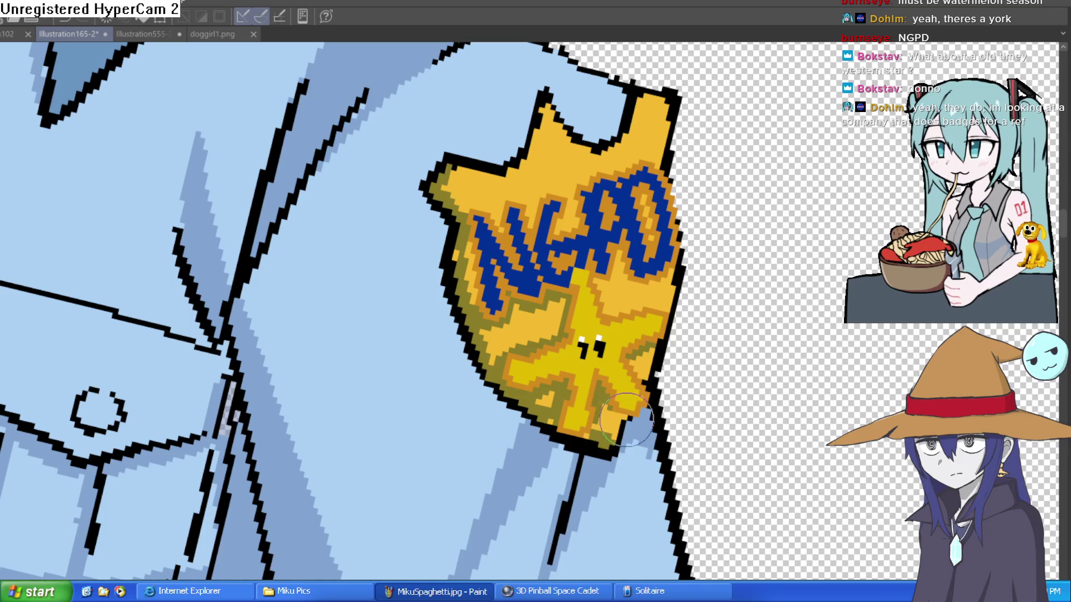
scroll(676, 371, "down", 4)
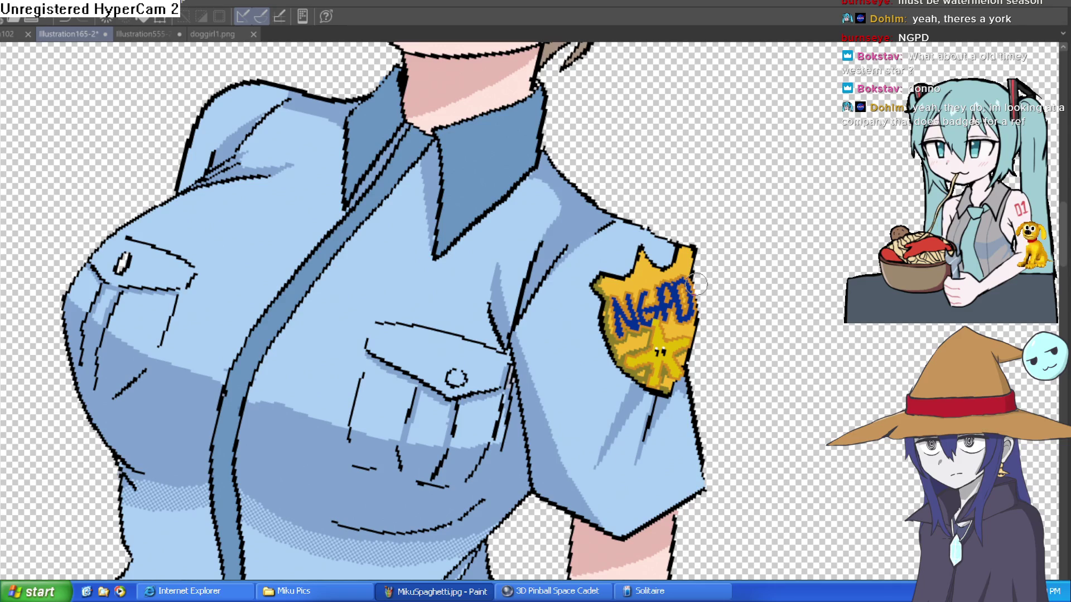
scroll(789, 227, "down", 3)
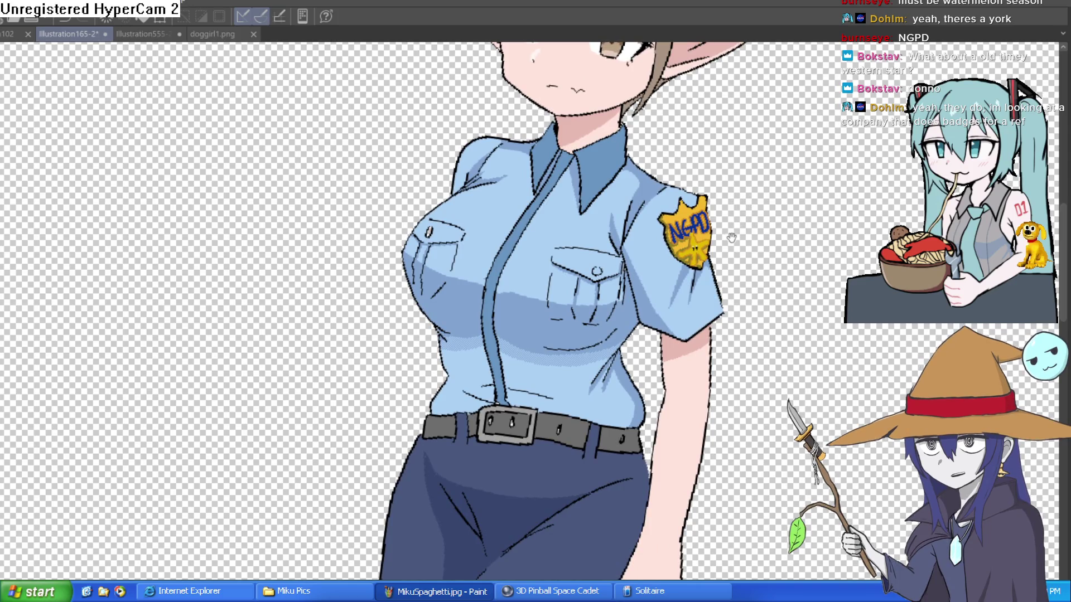
scroll(725, 241, "up", 3)
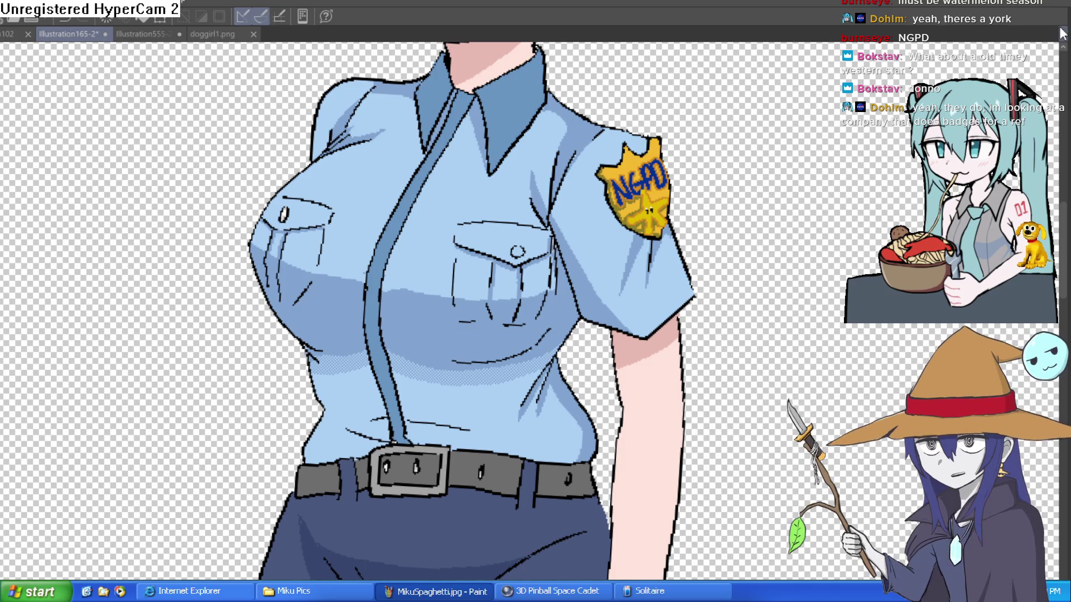
scroll(691, 254, "up", 4)
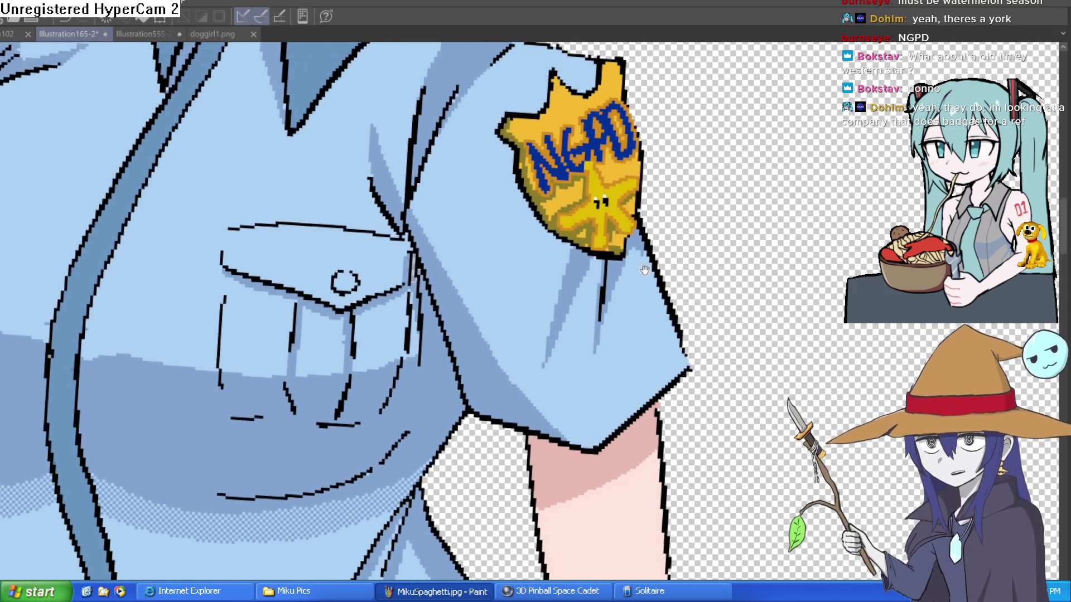
scroll(671, 249, "up", 3)
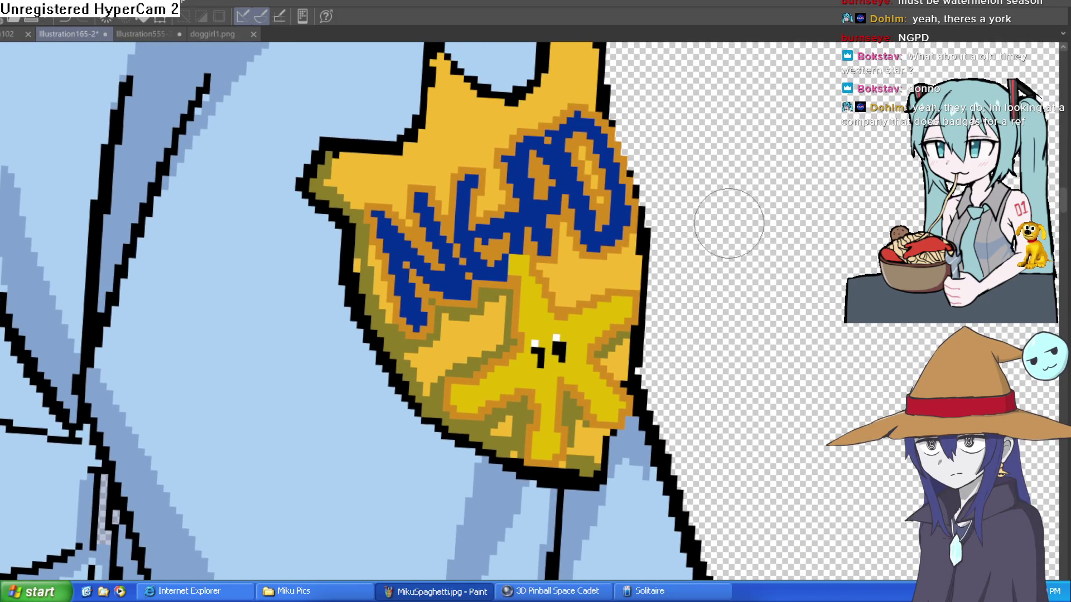
scroll(731, 230, "down", 5)
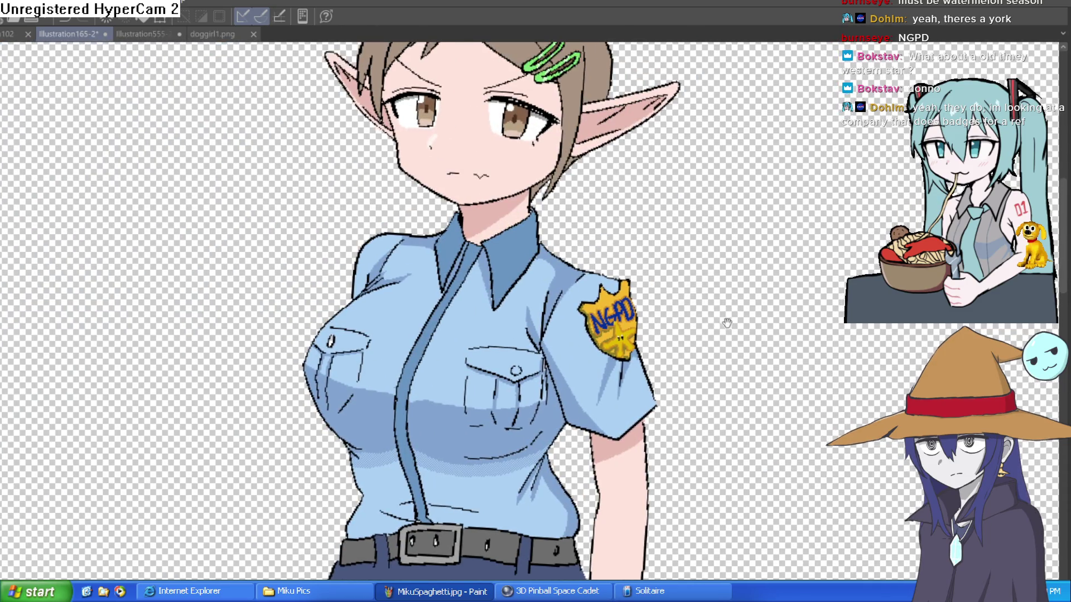
Zoom and pan over the full uniformed elf figure, then return to the Construct 3 layout
scroll(803, 236, "down", 3)
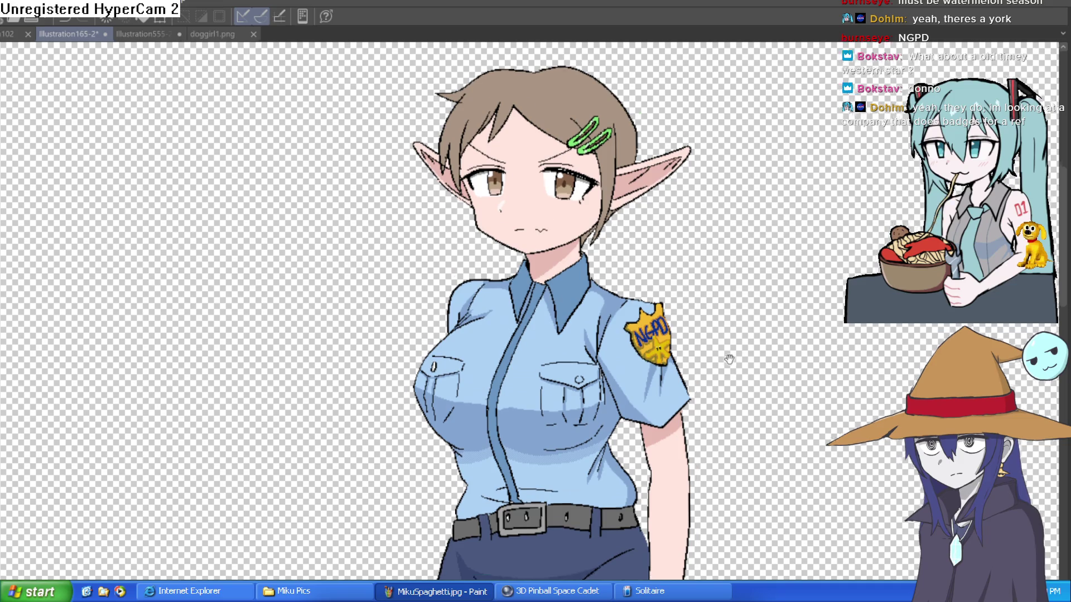
left_click_drag(728, 358, 760, 191)
scroll(697, 234, "down", 4)
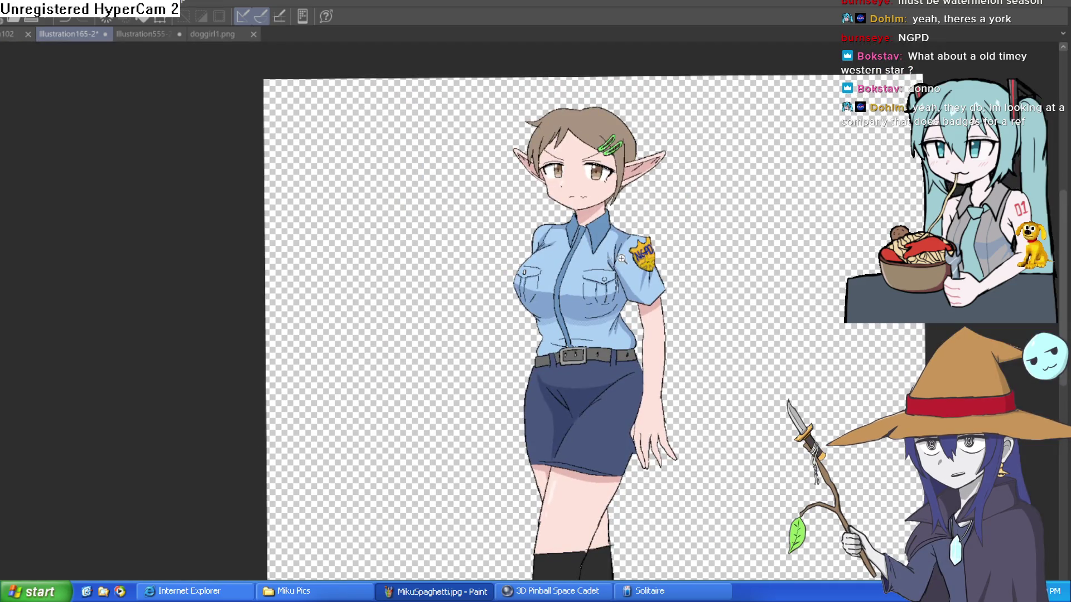
scroll(622, 259, "up", 1)
scroll(622, 258, "up", 1)
left_click_drag(642, 217, 650, 292)
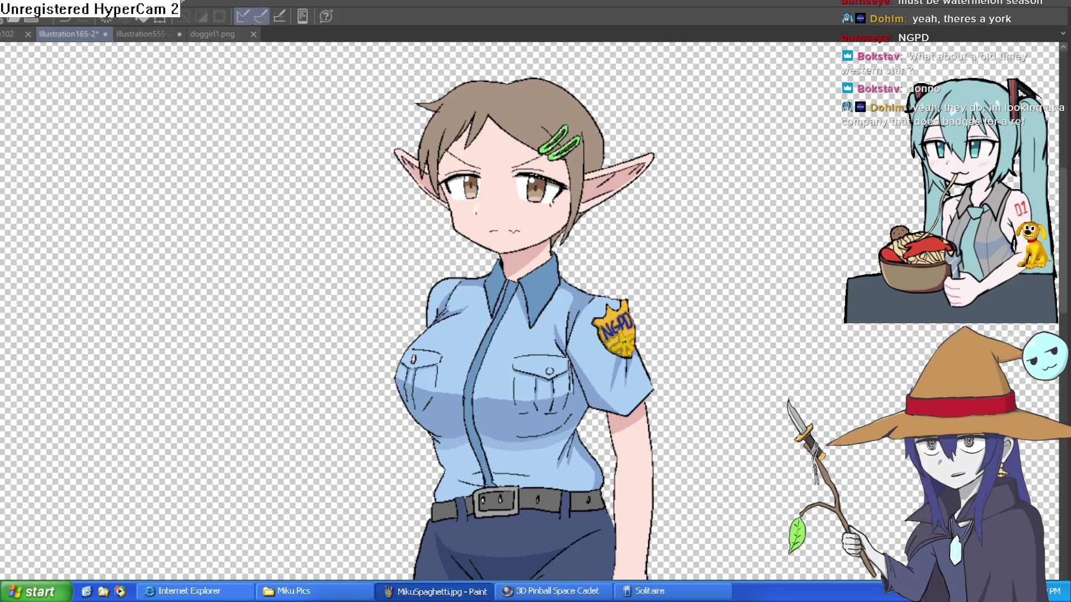
key("alt+Tab")
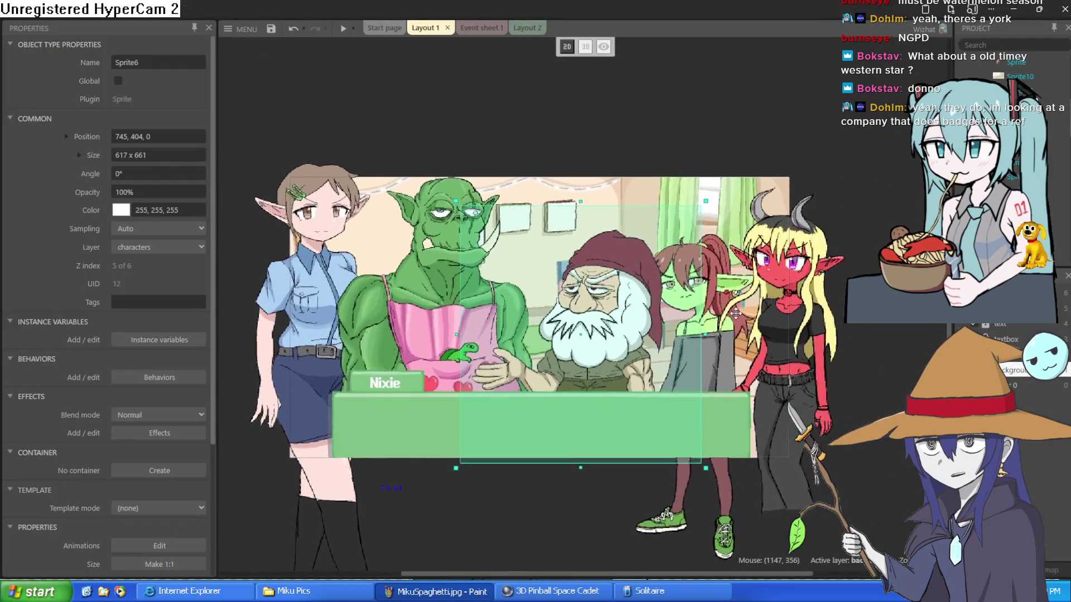
Move the gnome to the left edge and nudge Nixie slightly downward
left_click_drag(580, 313, 357, 262)
key("ctrl+z")
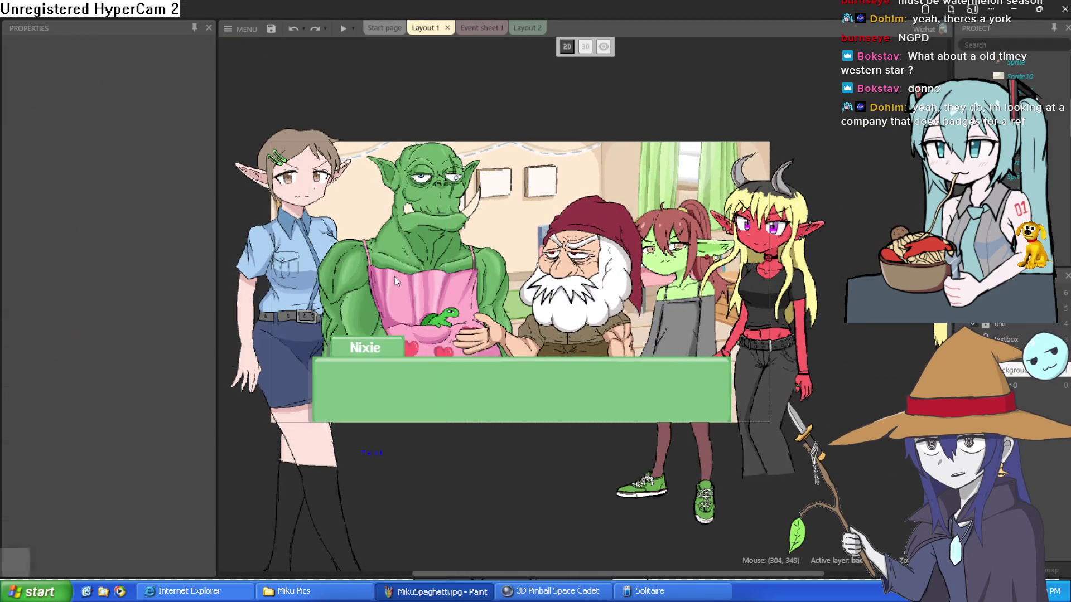
key("ctrl+y")
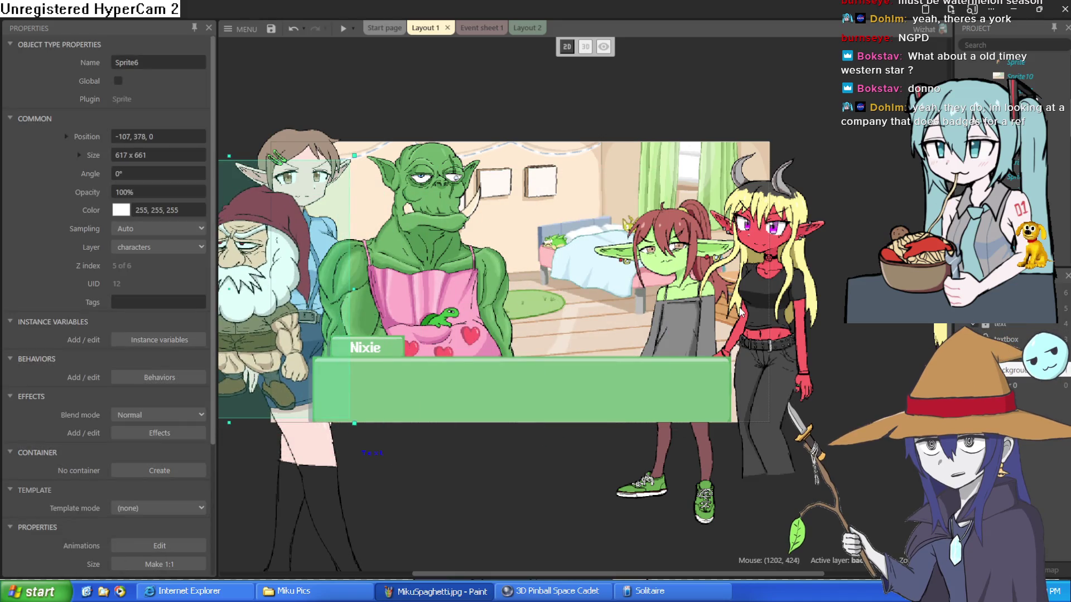
left_click(704, 312)
left_click(662, 243)
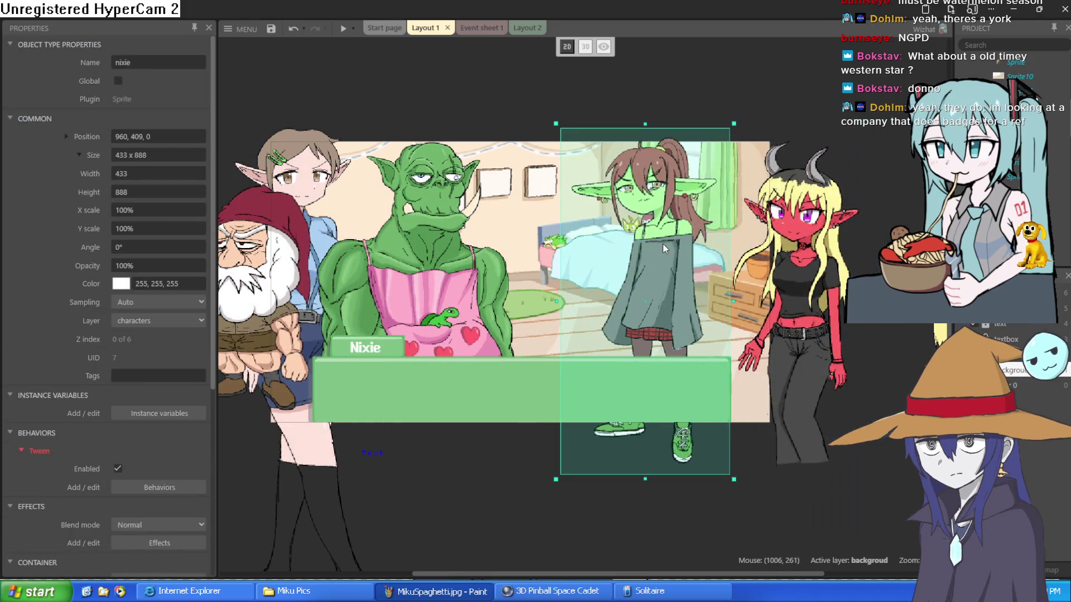
left_click_drag(663, 243, 664, 258)
Reposition Nixie and the red demon girl within the bedroom
scroll(666, 240, "up", 3)
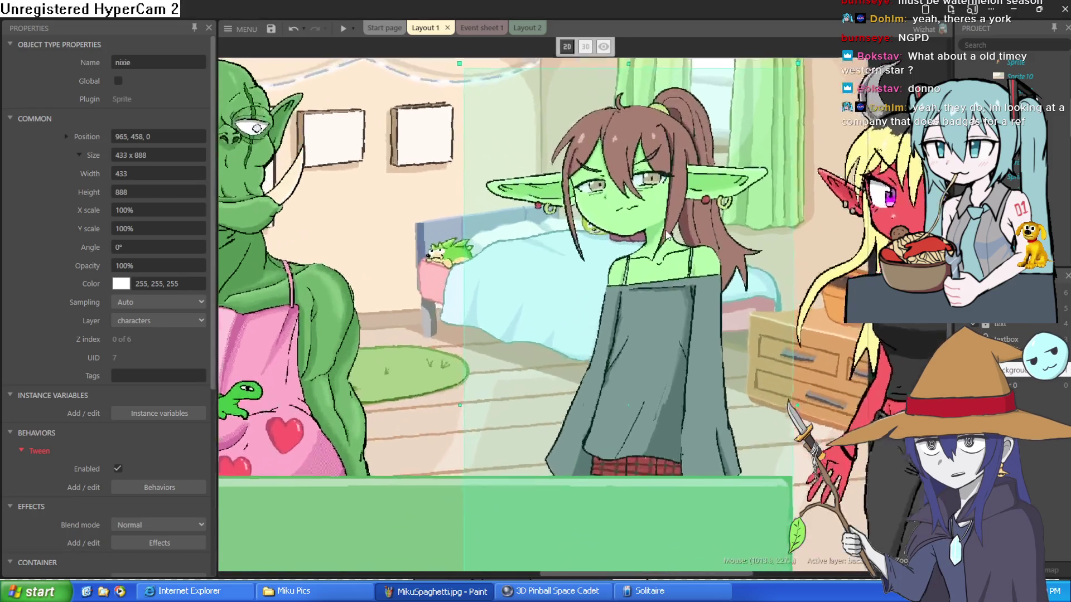
scroll(668, 237, "down", 3)
scroll(665, 239, "up", 2)
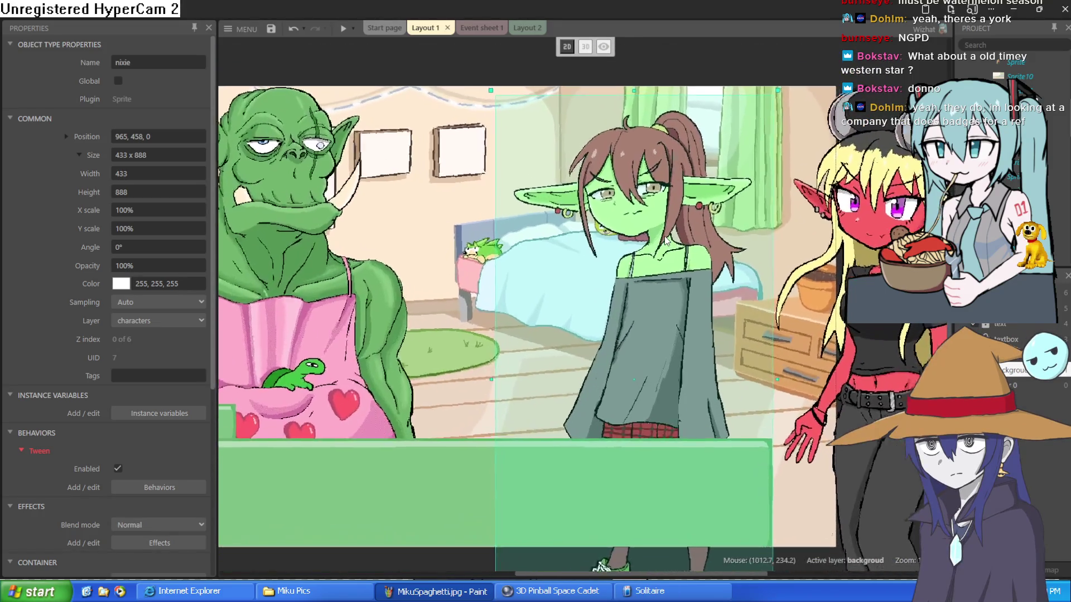
mouse_move(692, 296)
left_mouse_down()
mouse_move(705, 289)
mouse_move(717, 306)
mouse_move(714, 266)
mouse_move(712, 276)
left_mouse_up()
mouse_move(904, 343)
left_mouse_down()
mouse_move(897, 267)
mouse_move(783, 239)
left_mouse_up()
mouse_move(621, 350)
left_mouse_down()
mouse_move(553, 337)
mouse_move(554, 365)
mouse_move(557, 341)
left_mouse_up()
left_click_drag(748, 332, 698, 328)
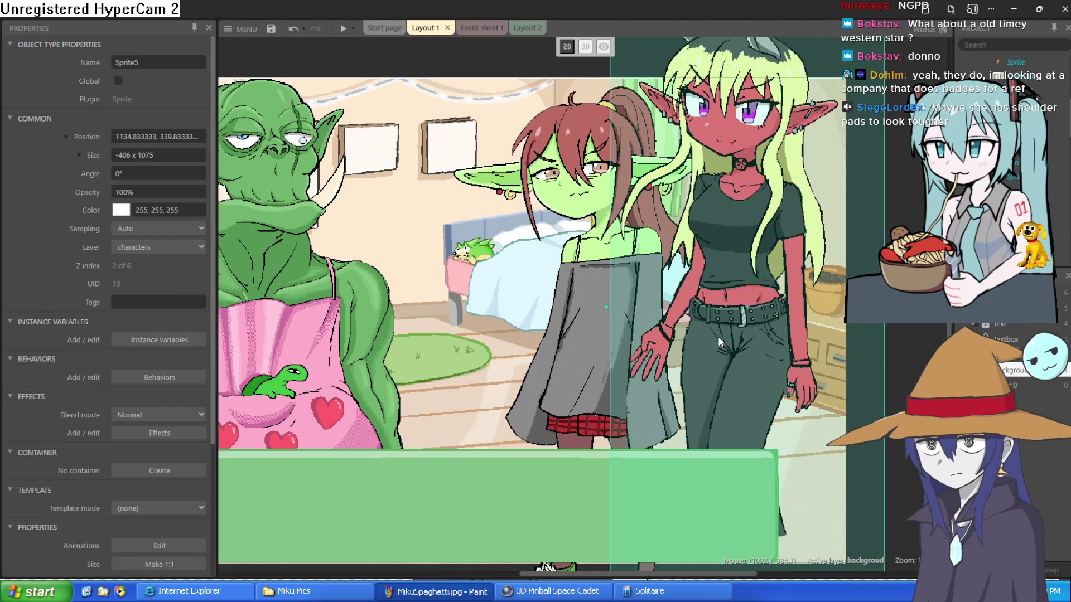
mouse_move(567, 364)
left_mouse_down()
mouse_move(554, 376)
mouse_move(531, 351)
mouse_move(749, 310)
left_mouse_up()
Move the orc and gnome out of the room left, place the elf officer in the bedroom, and delete the red demon girl
scroll(533, 337, "down", 2)
mouse_move(575, 307)
left_mouse_down()
mouse_move(636, 292)
mouse_move(266, 318)
left_mouse_up()
mouse_move(479, 311)
left_mouse_down()
mouse_move(585, 304)
mouse_move(237, 290)
left_mouse_up()
mouse_move(485, 277)
left_mouse_down()
mouse_move(625, 251)
mouse_move(539, 280)
left_mouse_up()
scroll(663, 292, "down", 2)
scroll(554, 254, "up", 4)
scroll(731, 332, "down", 2)
left_click(877, 323)
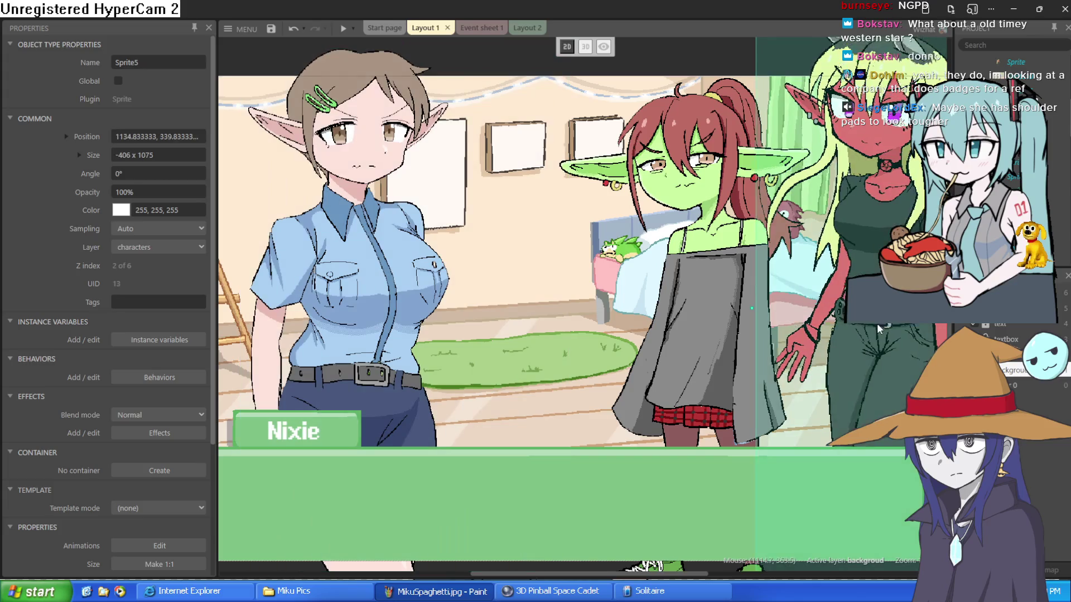
key("Delete")
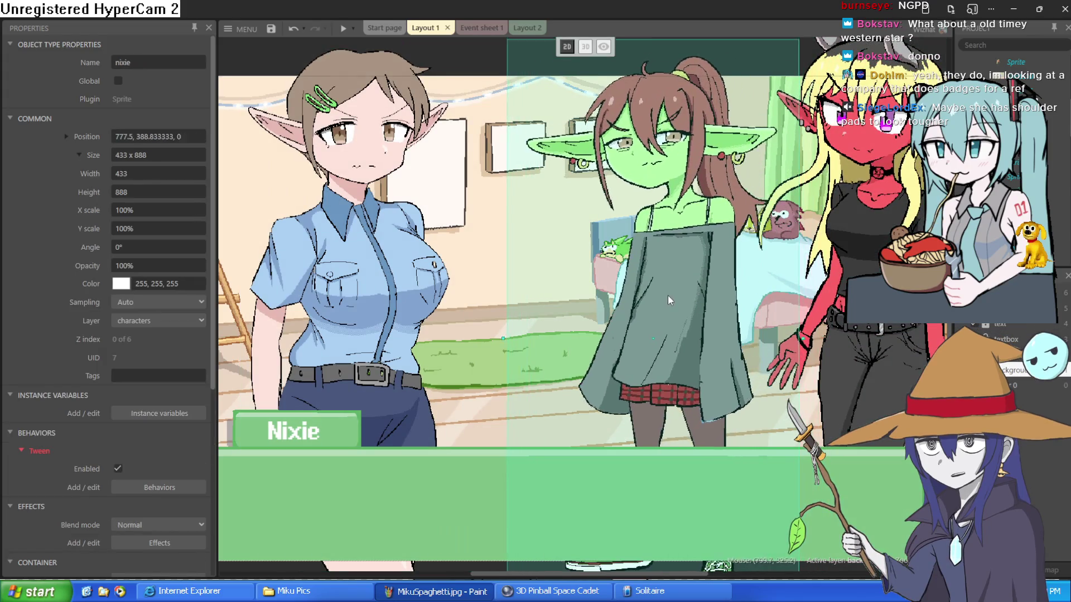
Drag Nixie and the elf officer off the left edge and the red demon girl off the right
left_click(659, 356)
left_click_drag(659, 355, 202, 360)
left_click_drag(519, 268, 240, 278)
scroll(725, 249, "up", 2)
left_click_drag(725, 249, 920, 251)
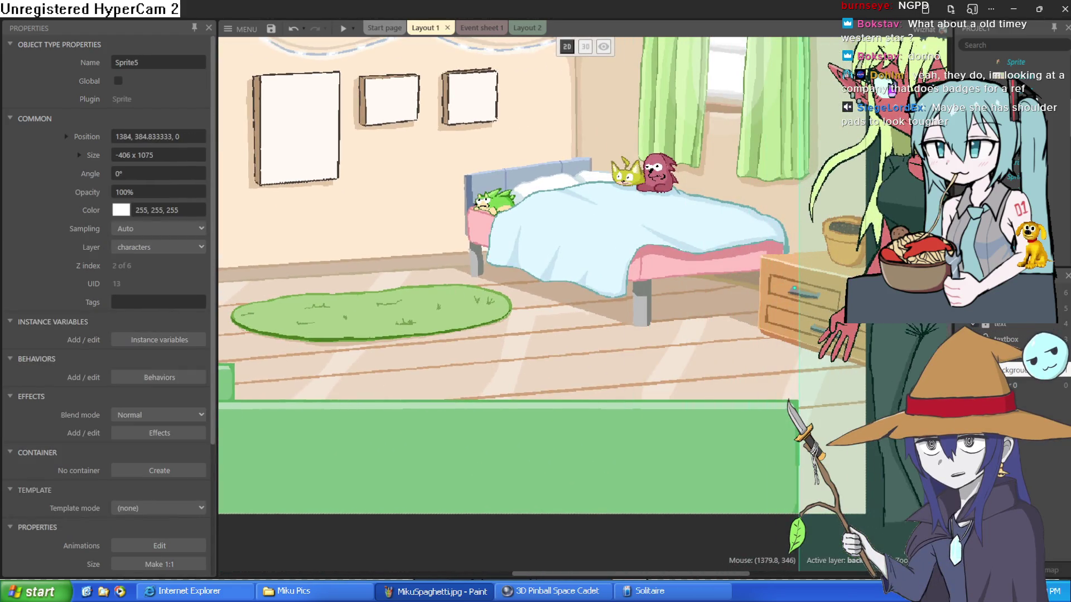
scroll(659, 218, "up", 3)
mouse_move(659, 219)
left_mouse_down()
mouse_move(689, 267)
mouse_move(681, 297)
left_mouse_up()
scroll(677, 279, "down", 5)
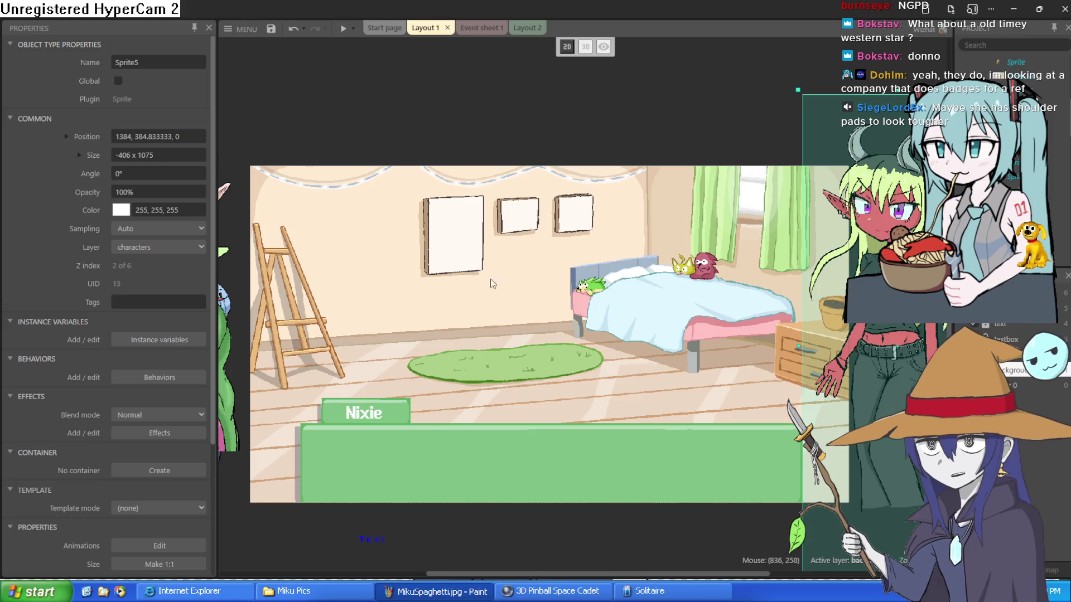
Move the orc below the goblin off-stage and centre the elf officer sprite, Sprite12, in the bedroom
scroll(351, 286, "left", 5)
mouse_move(465, 195)
left_mouse_down()
mouse_move(641, 221)
mouse_move(436, 337)
left_mouse_up()
left_click_drag(516, 170, 725, 192)
scroll(783, 264, "right", 1)
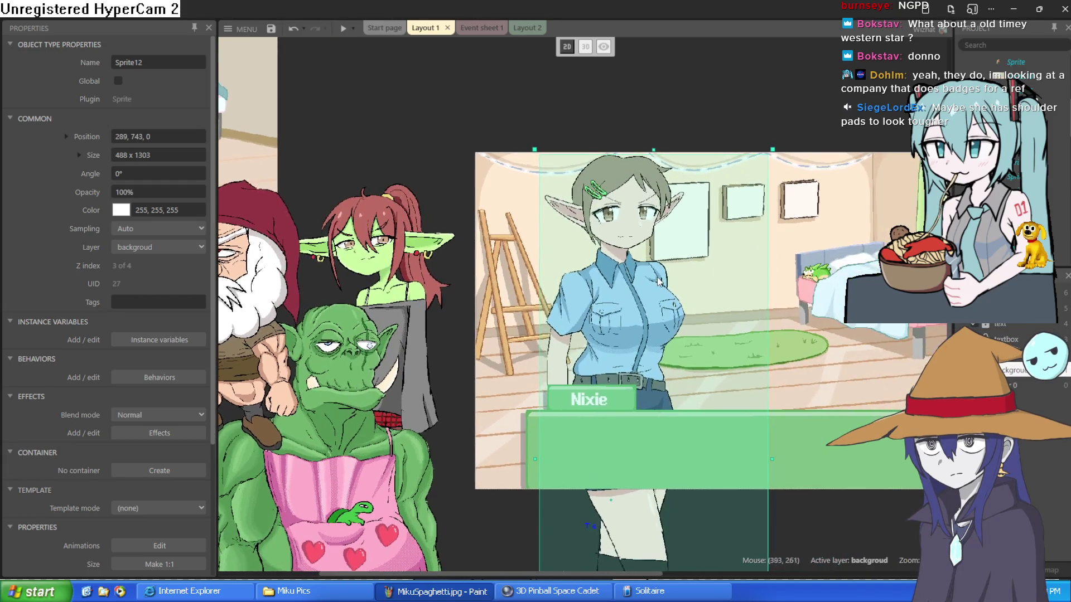
left_click(702, 98)
scroll(647, 249, "up", 2)
scroll(657, 393, "up", 4)
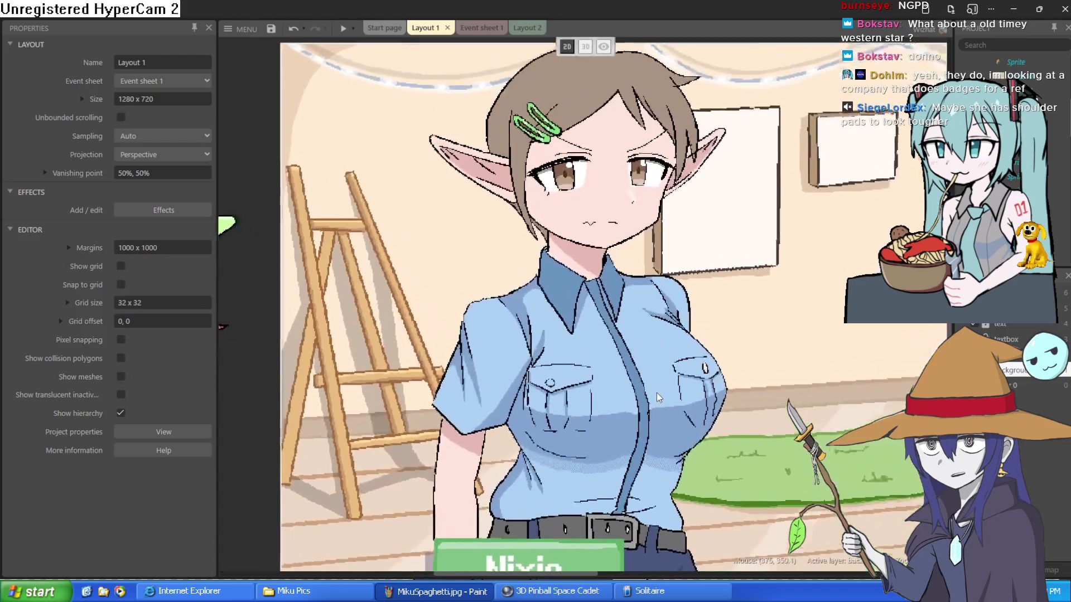
scroll(658, 463, "down", 2)
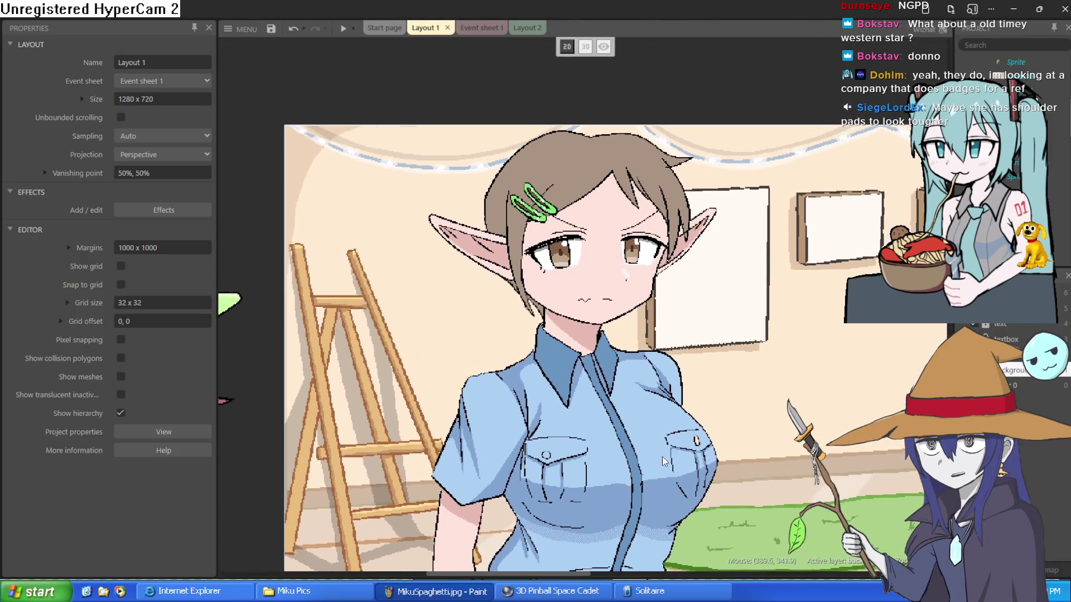